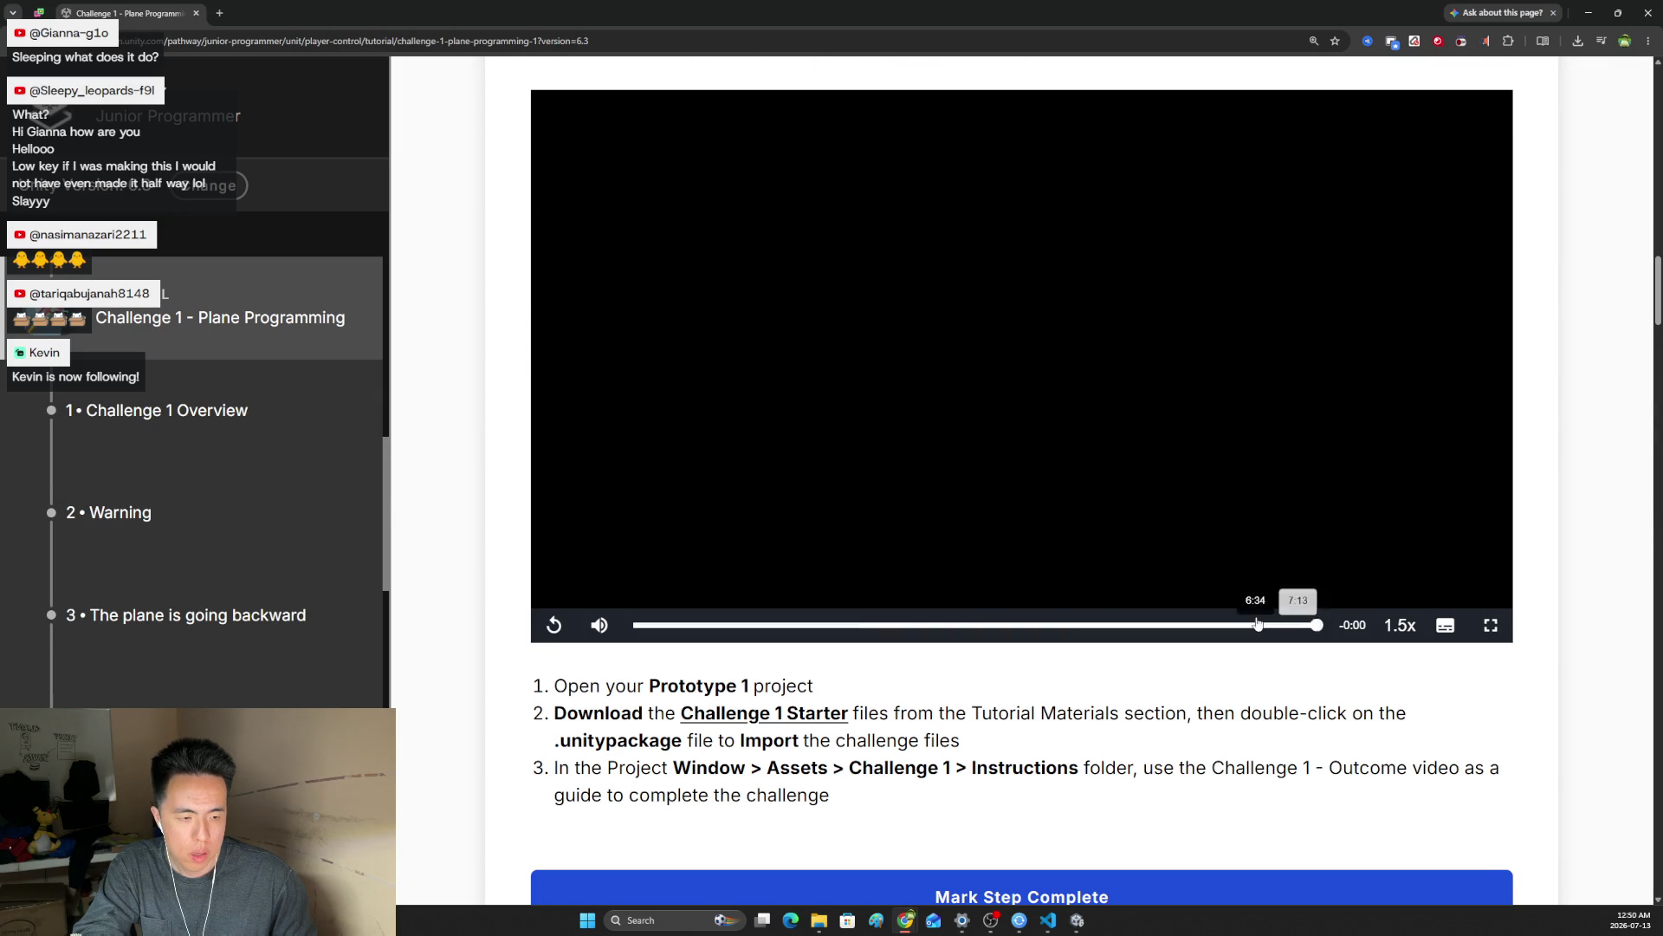
Scrub the Challenge 1 overview video to its final seconds, then return to the Unity editor
click(1258, 623)
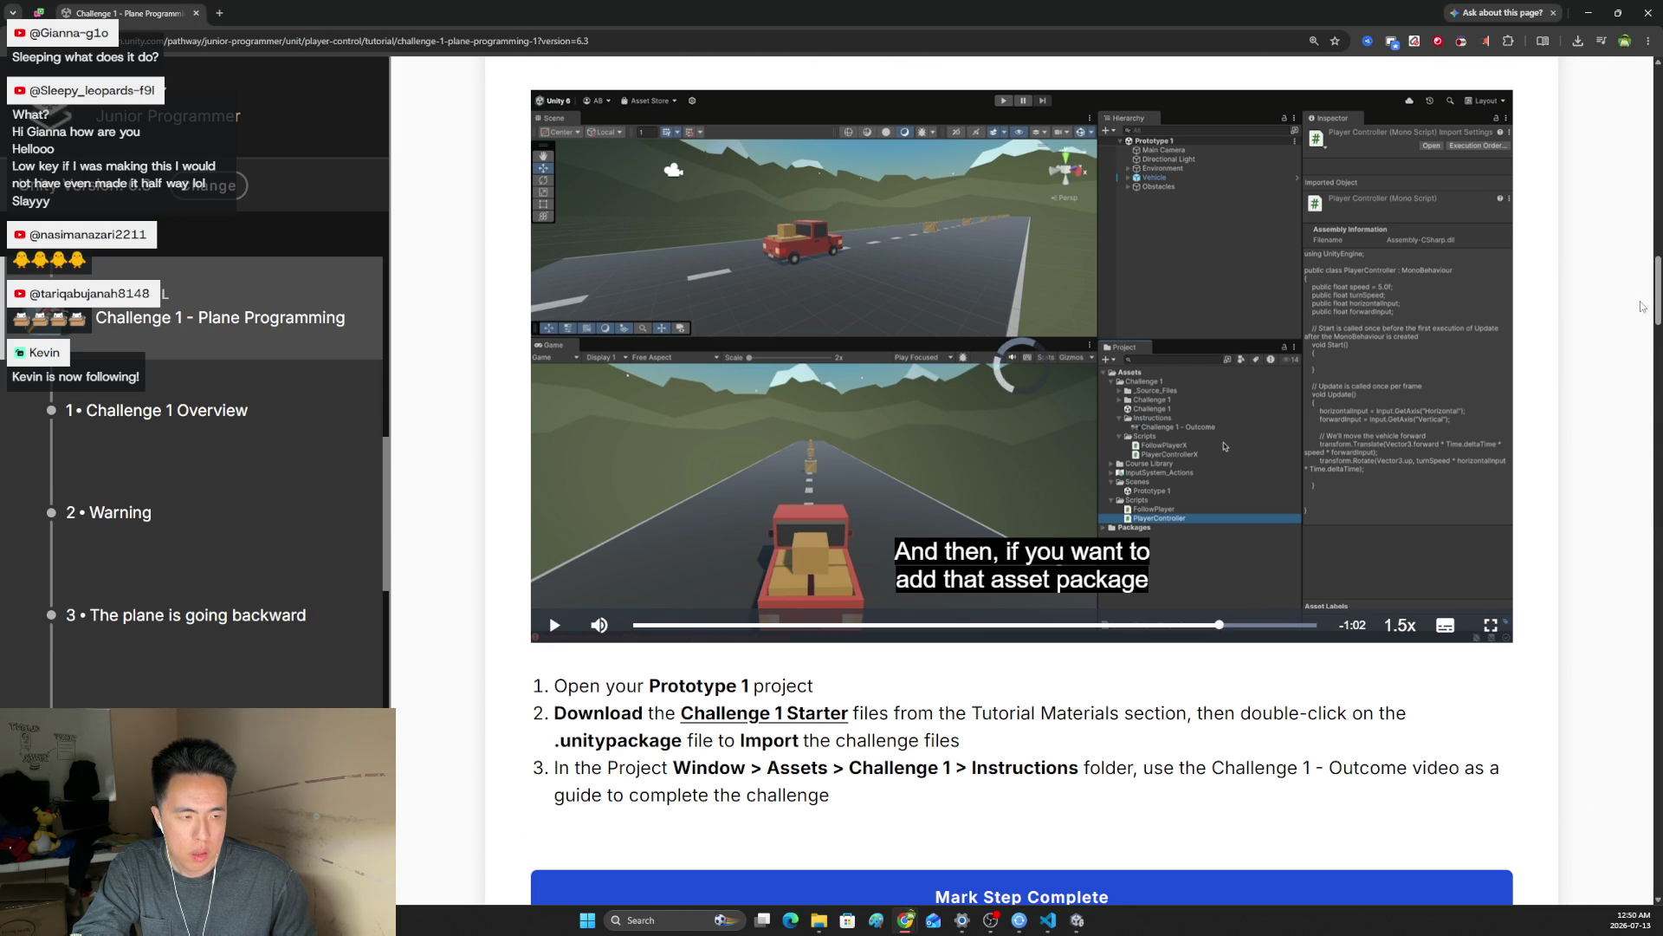
scroll(1273, 388, up, 10)
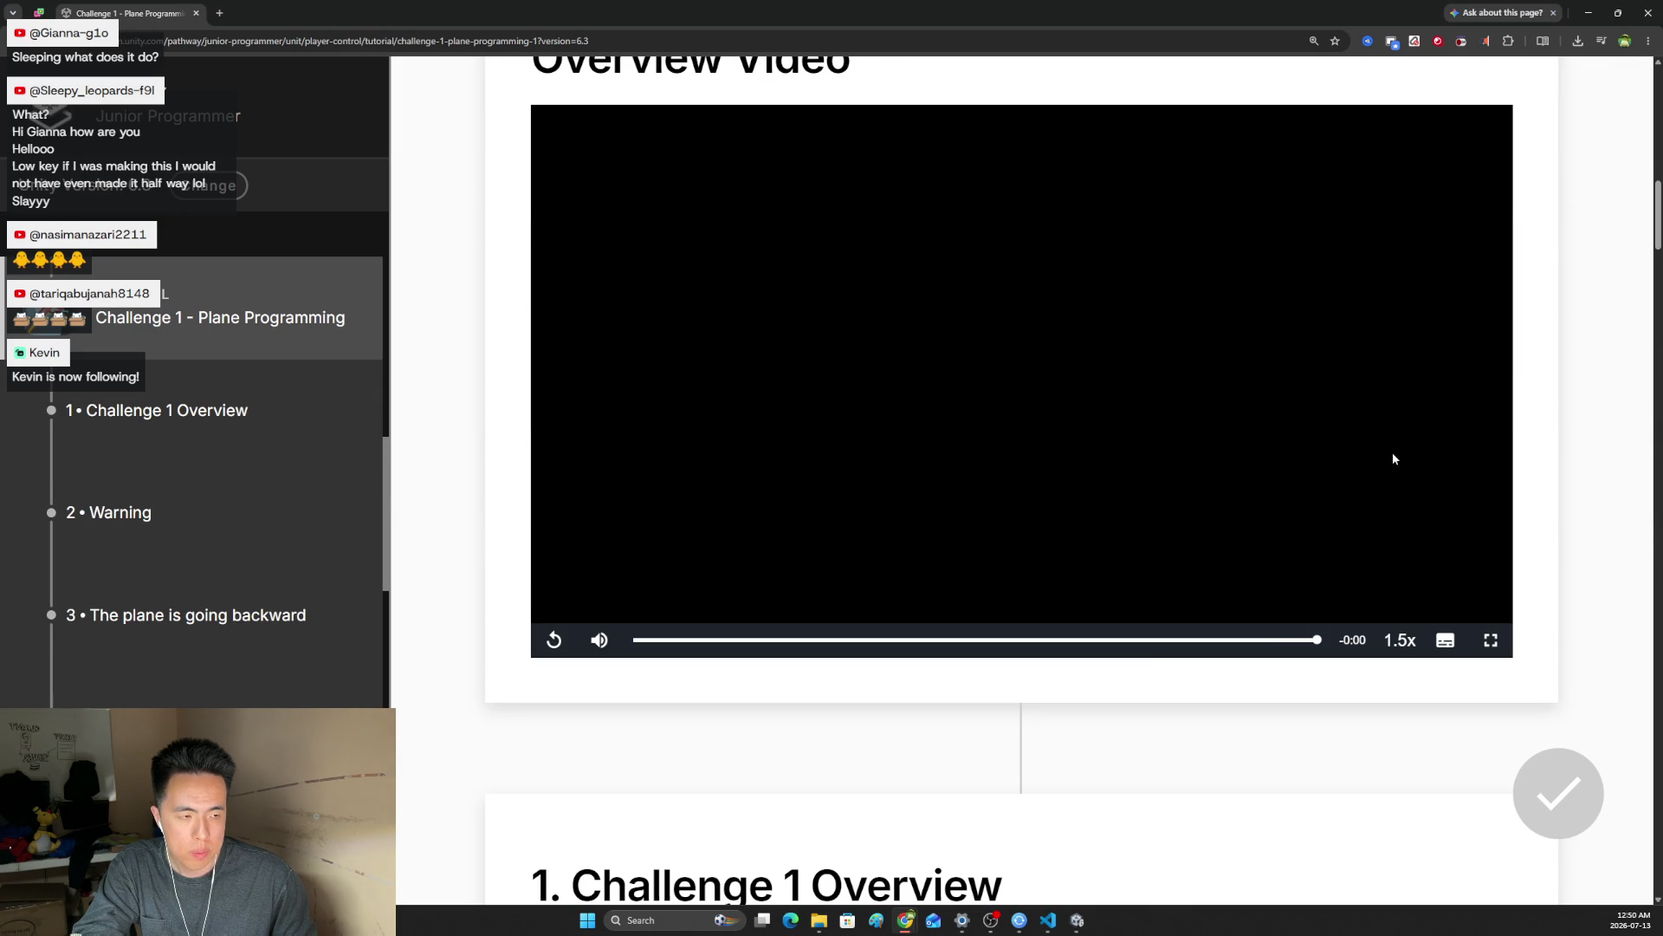
click(1166, 639)
click(1233, 640)
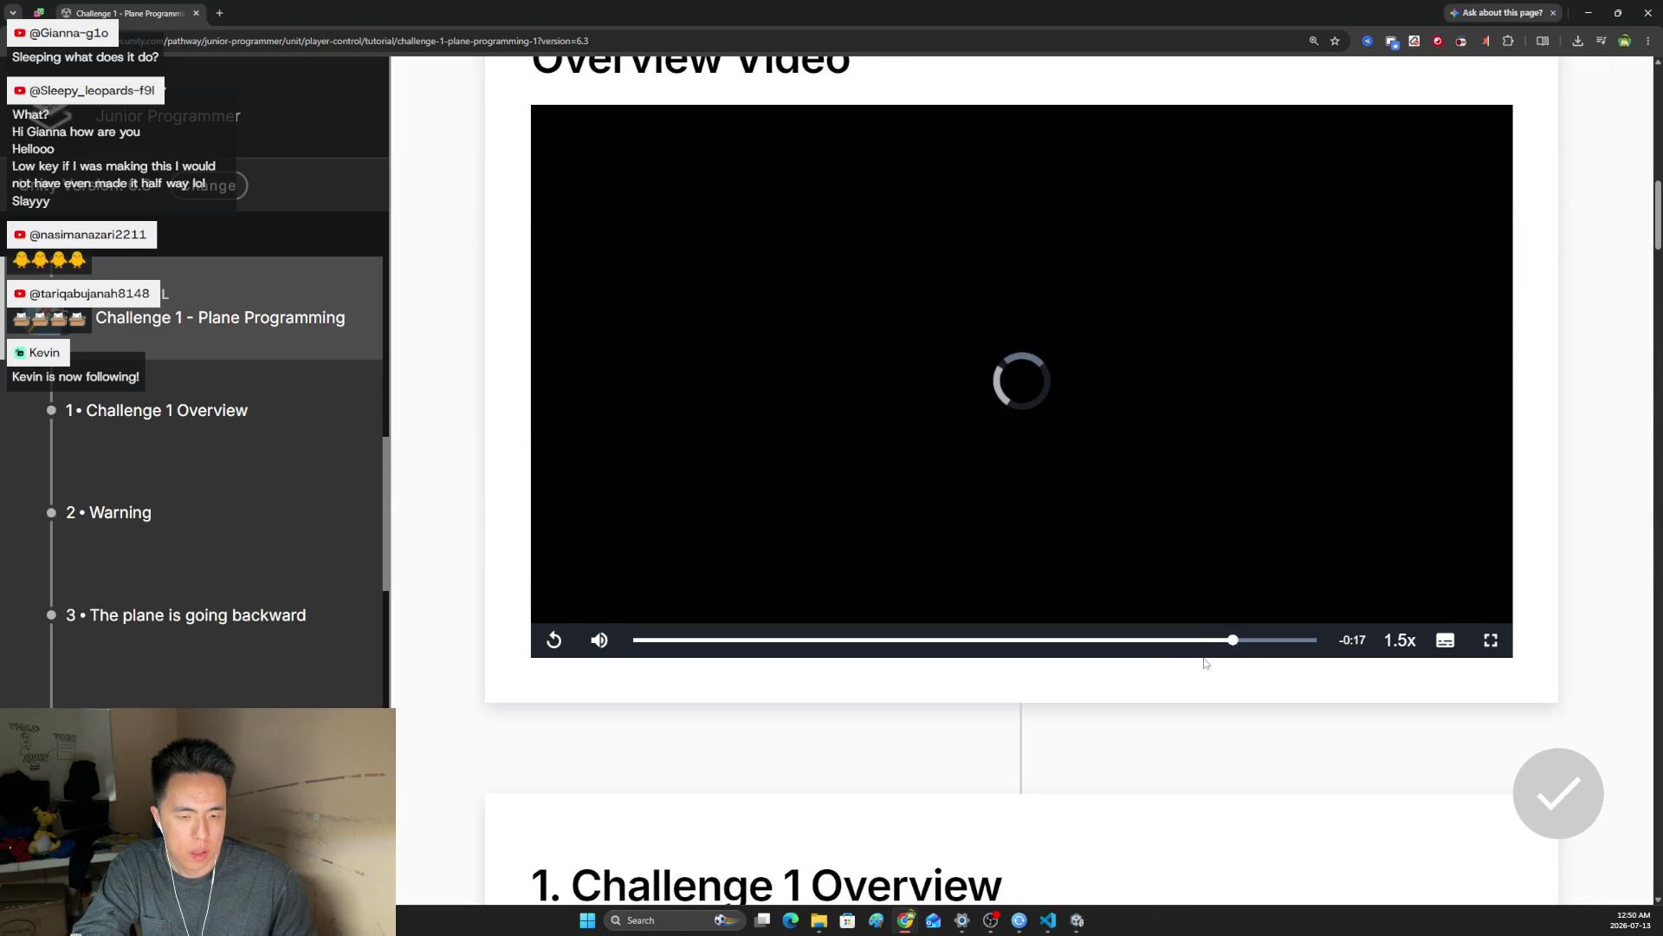
scroll(1538, 408, down, 5)
key(alt+Tab)
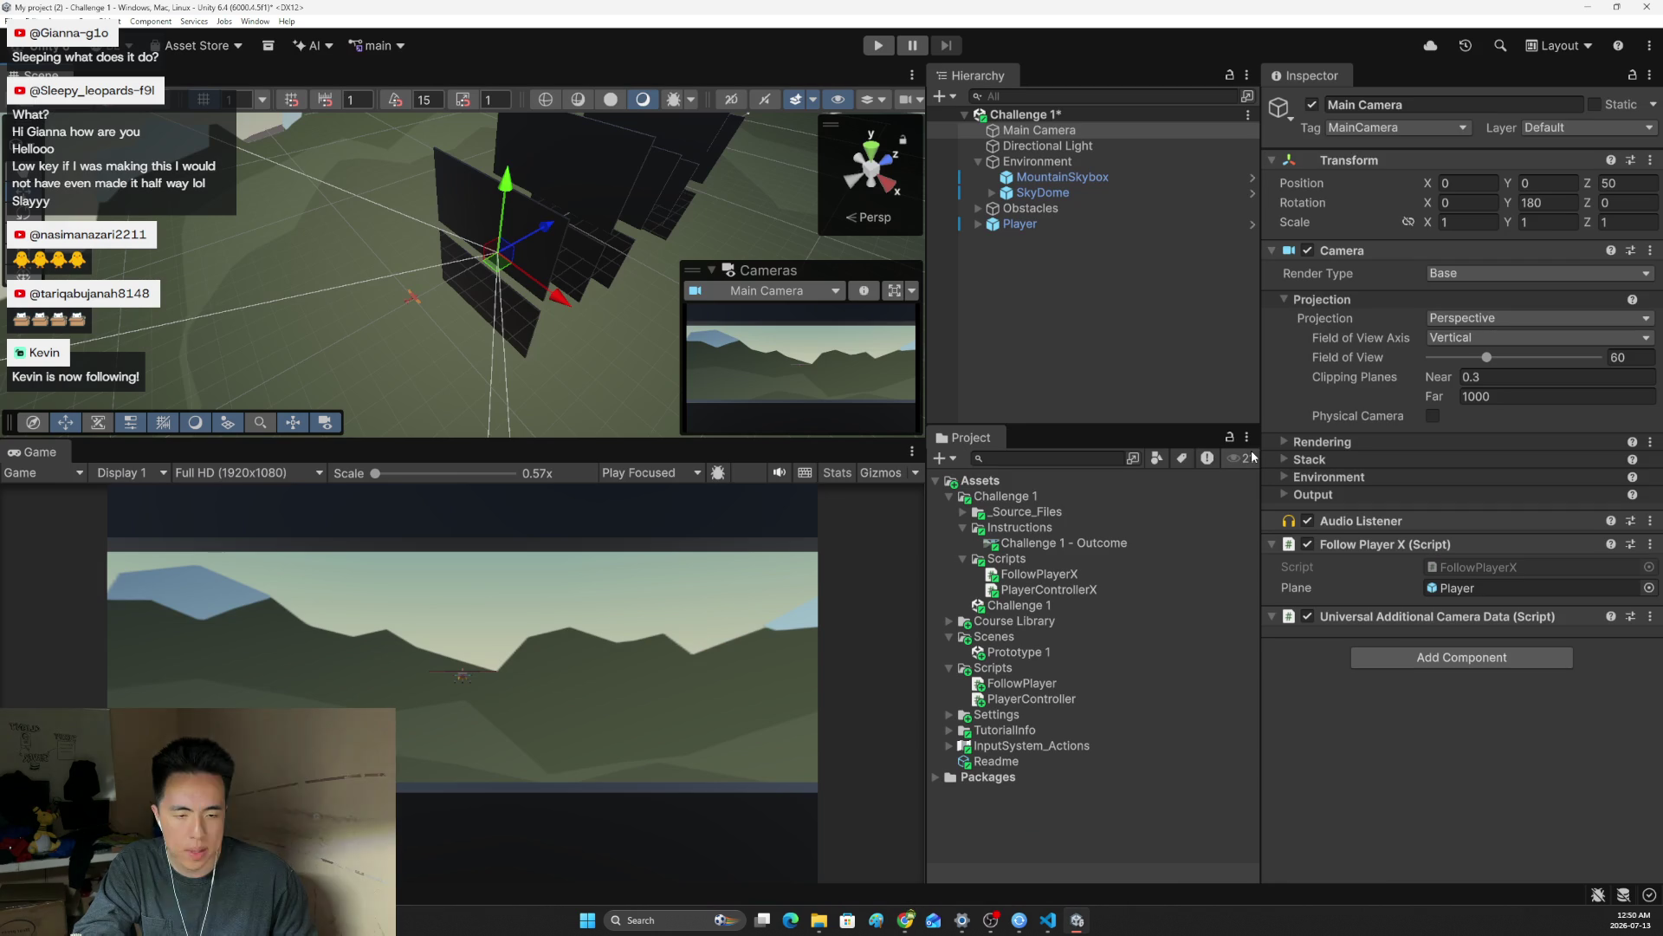
click(1050, 544)
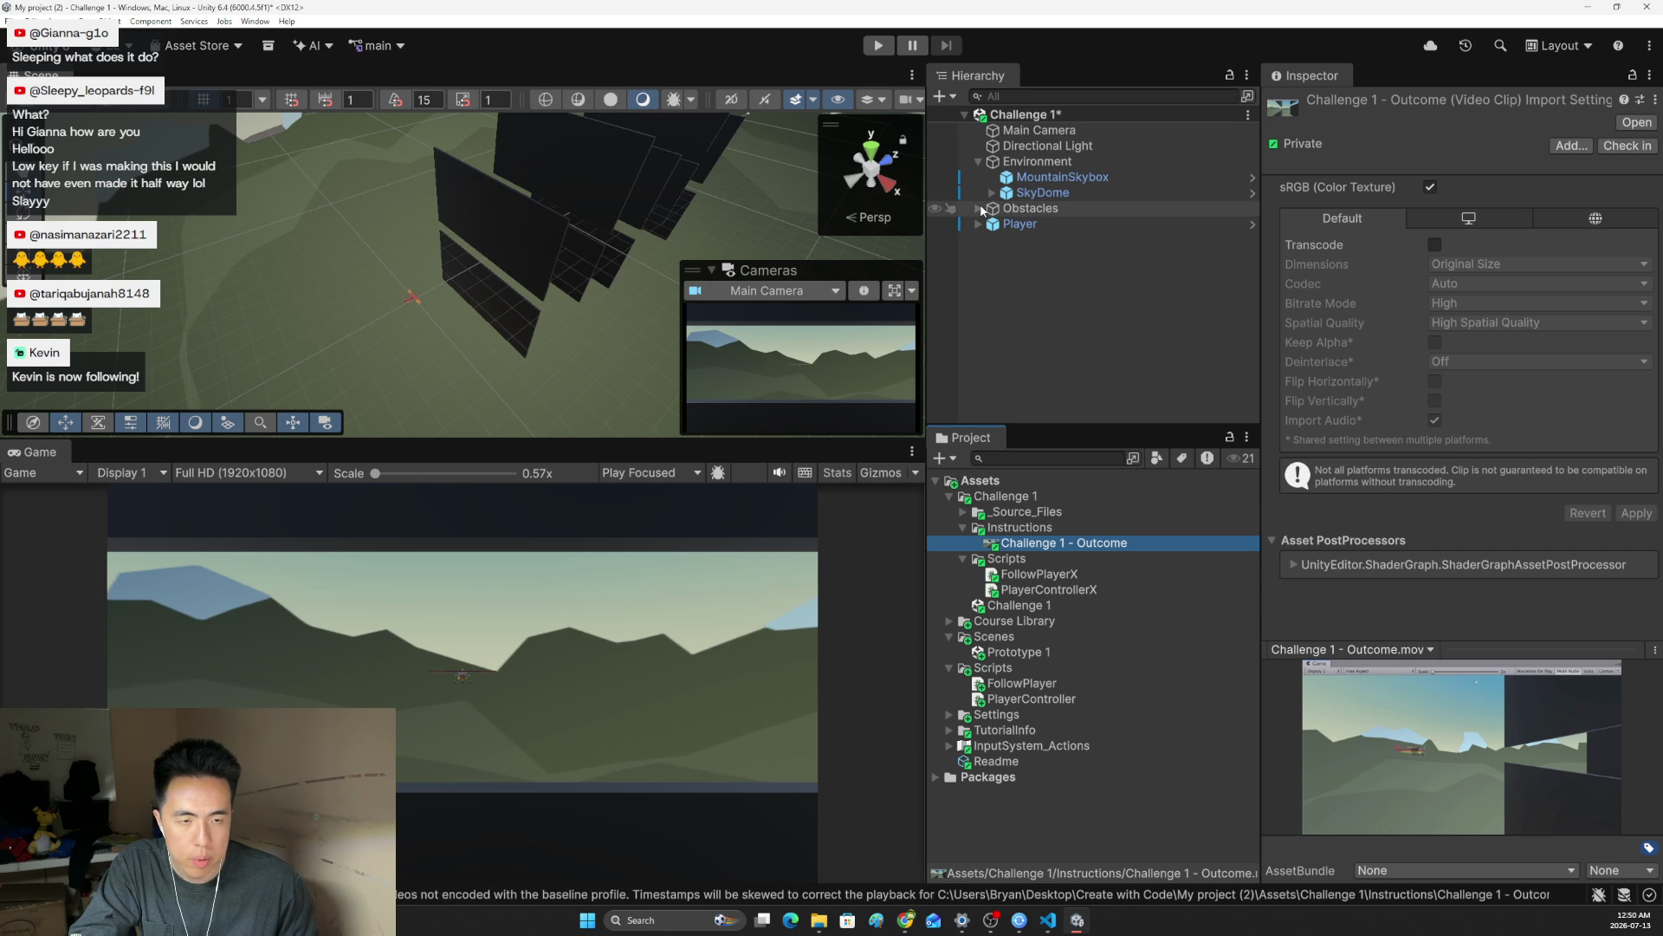
click(1047, 920)
click(441, 76)
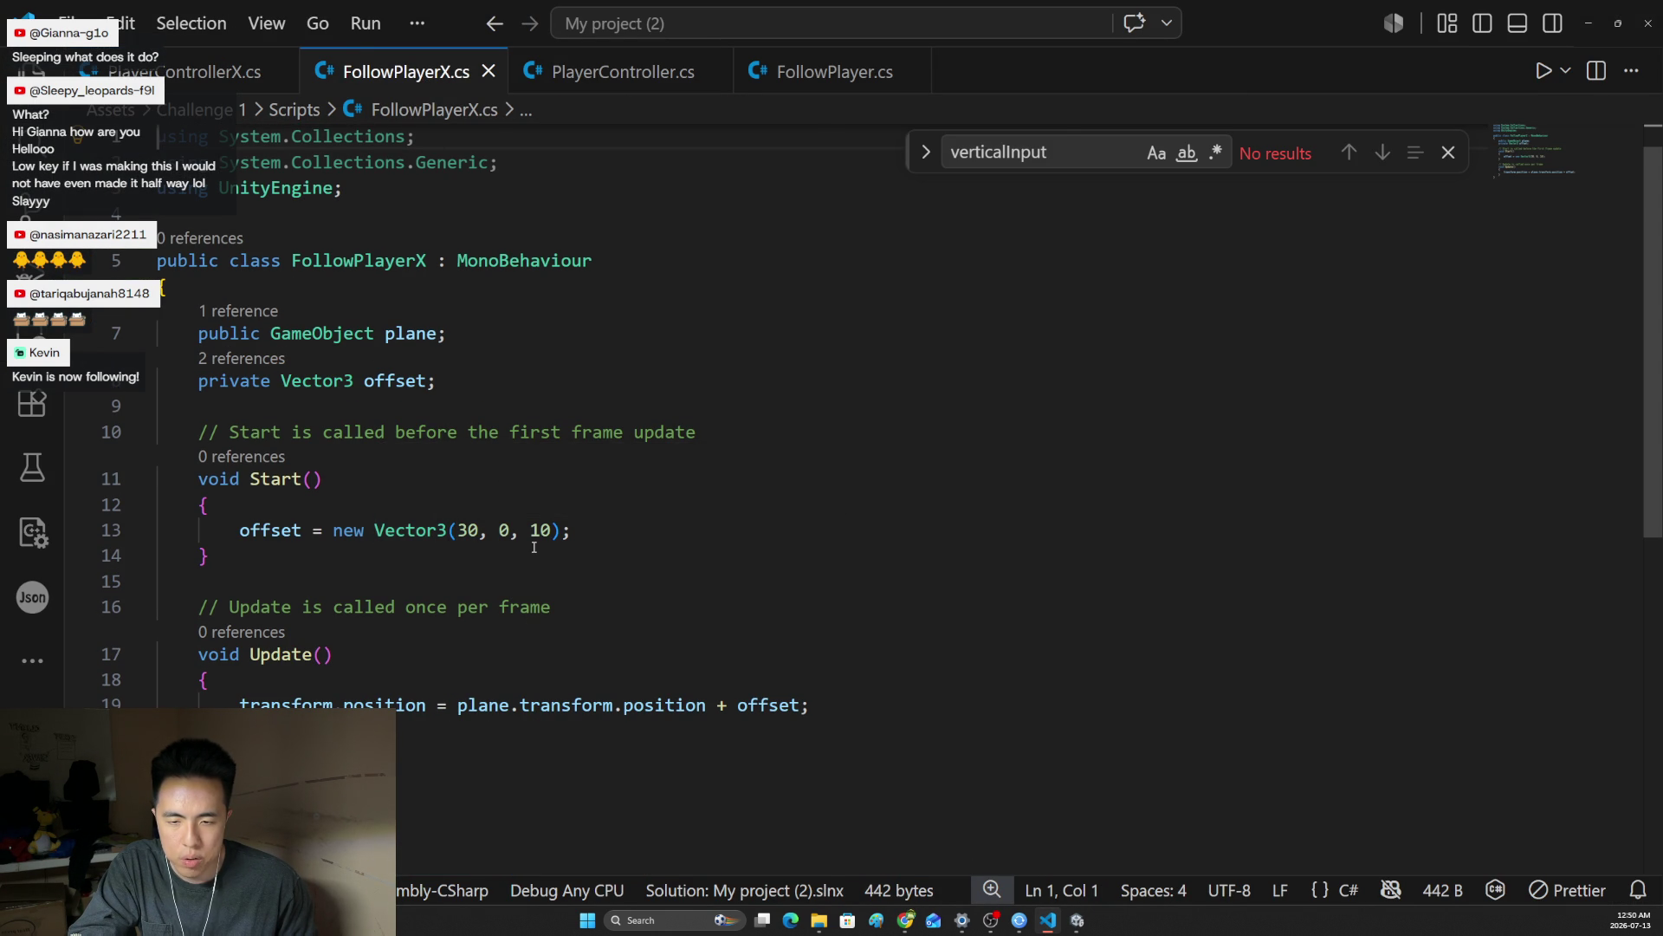
key(alt+Tab)
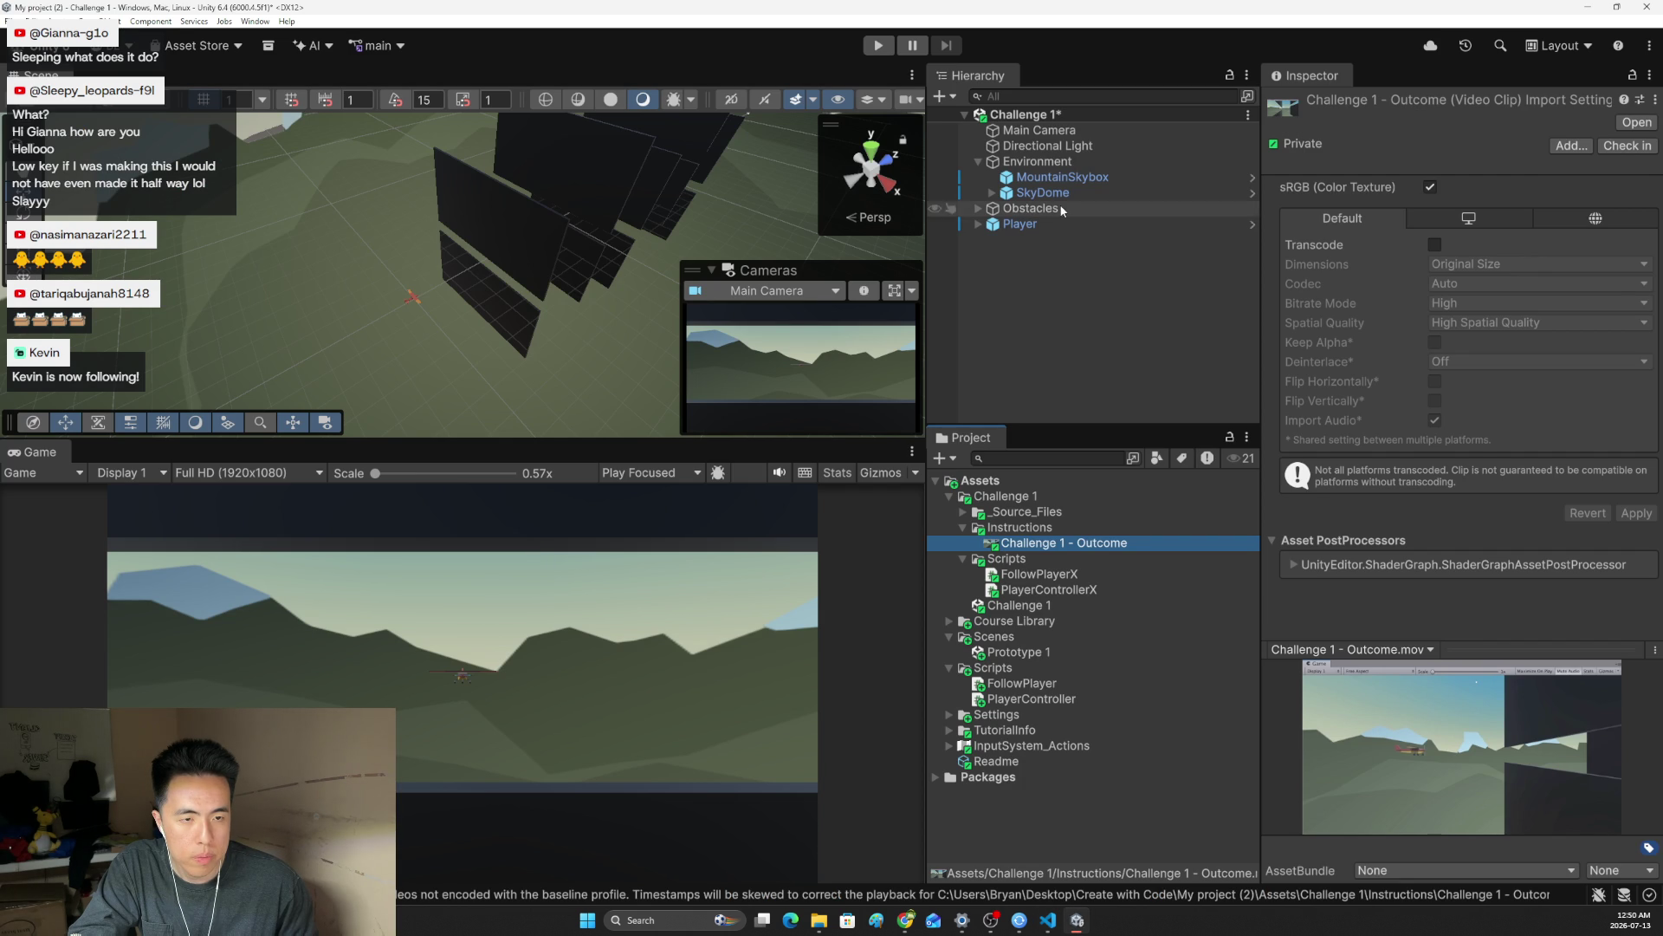
click(1050, 131)
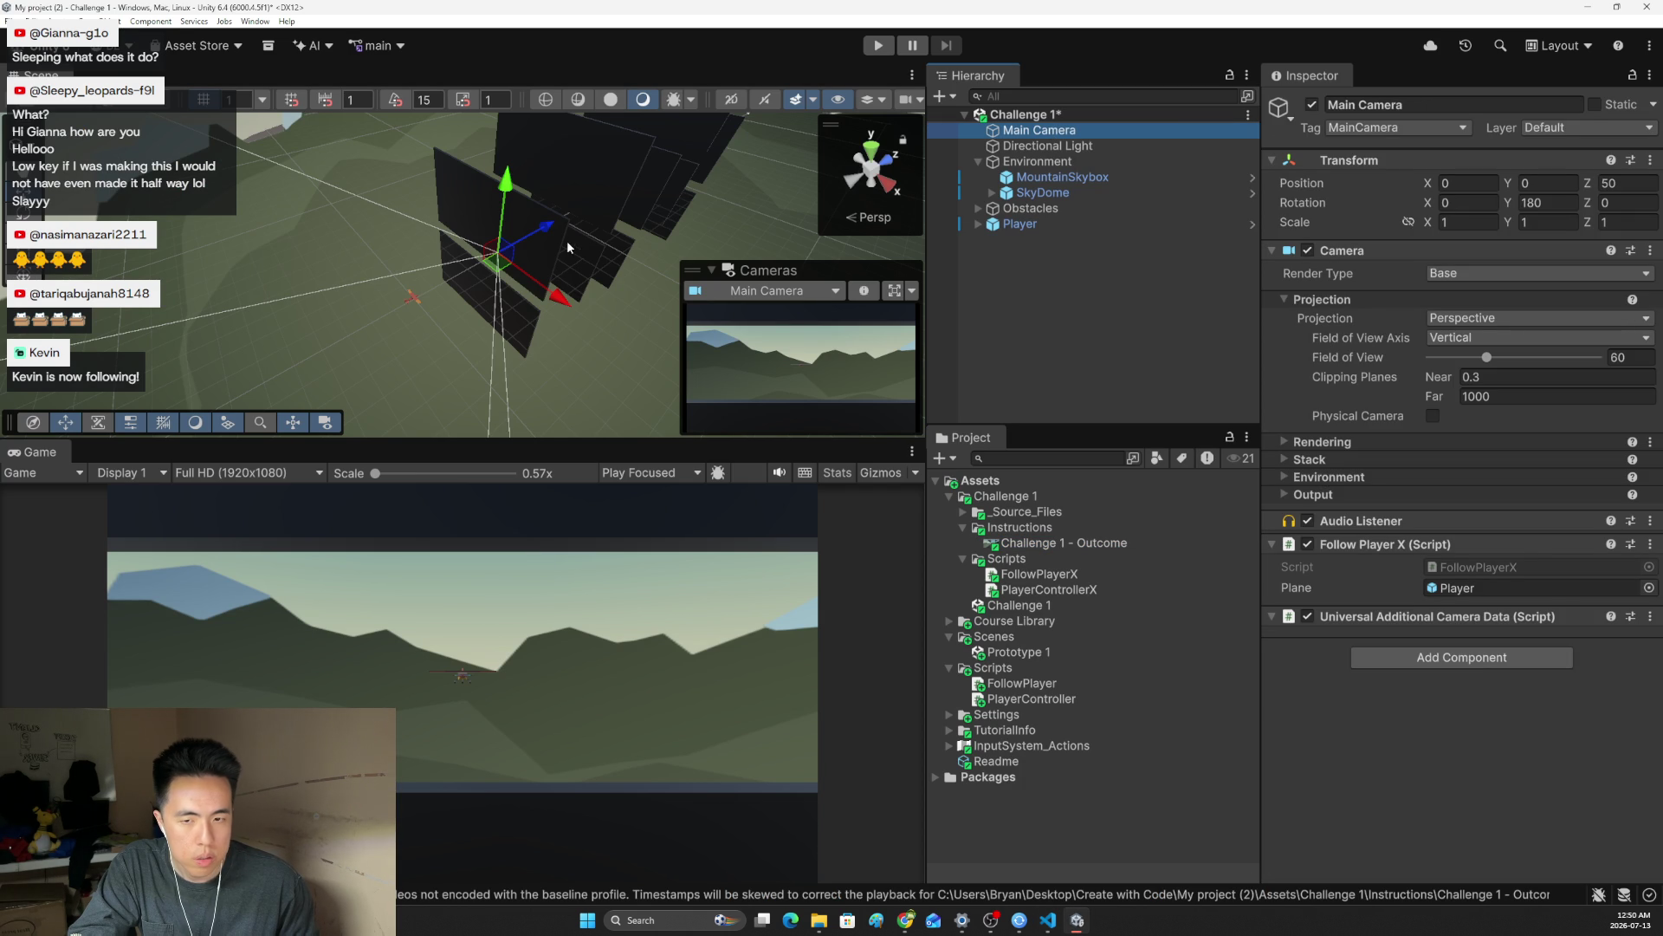
Move and rotate Main Camera beside the plane: X 25, Z 6.7, Y rotation 268.809
mouse_move(528, 231)
mouse_down()
mouse_move(454, 261)
mouse_move(439, 304)
mouse_move(547, 427)
mouse_move(535, 410)
mouse_move(557, 396)
mouse_move(482, 426)
mouse_move(397, 425)
mouse_move(287, 361)
mouse_move(489, 450)
mouse_move(685, 499)
mouse_up()
key(e)
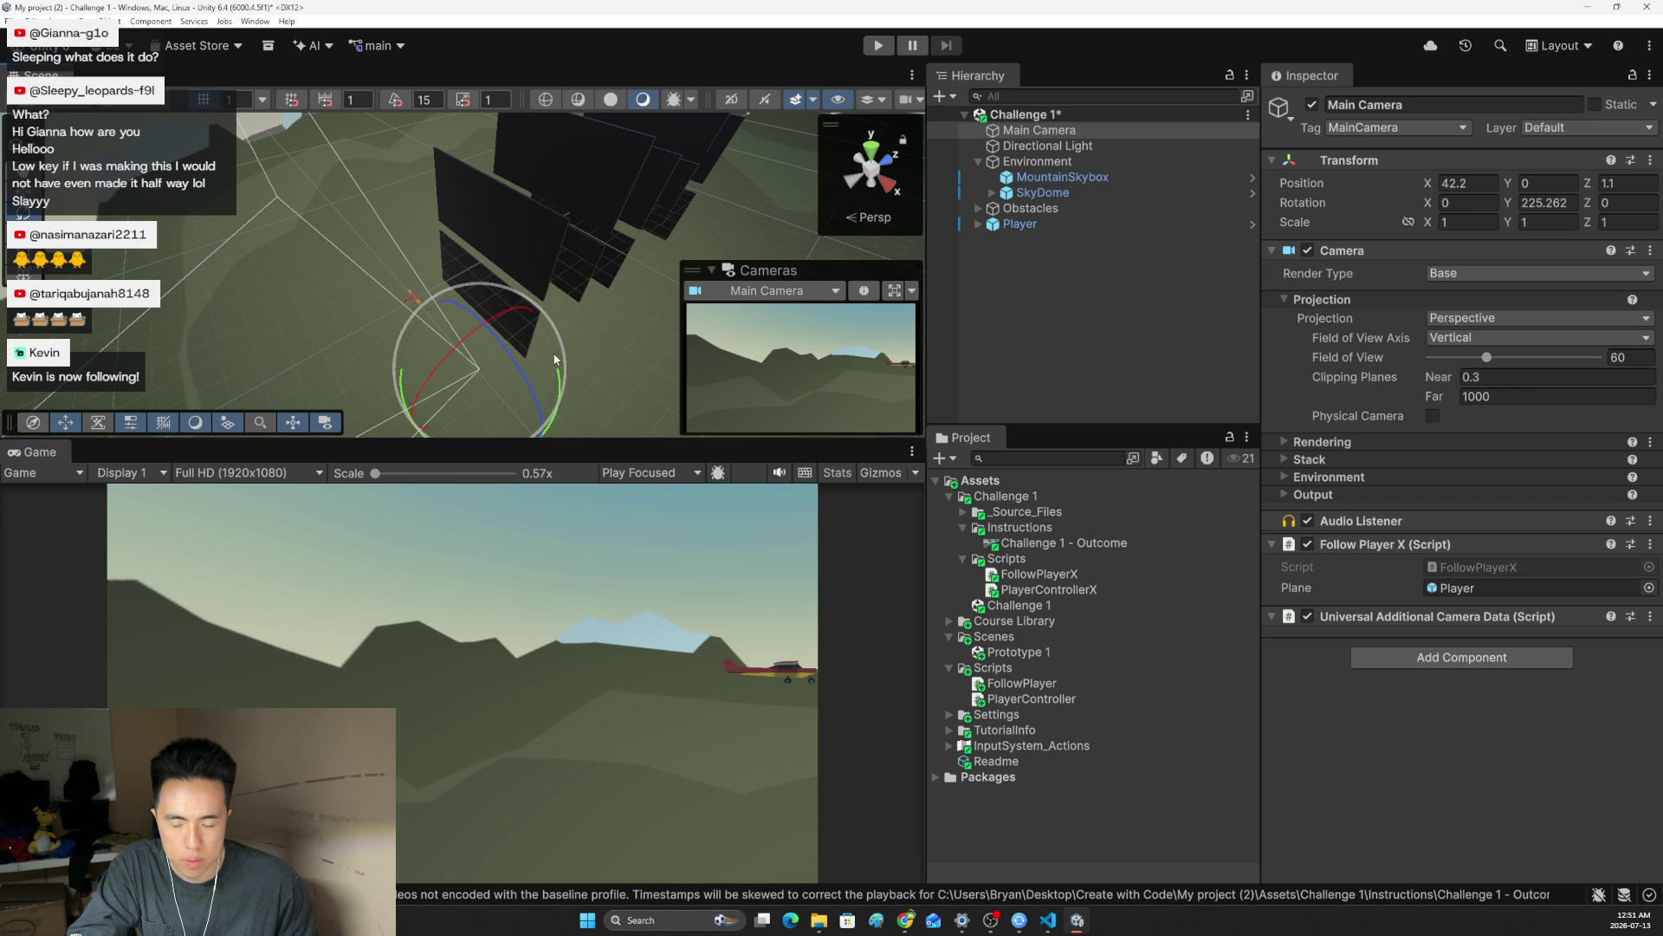
key(w)
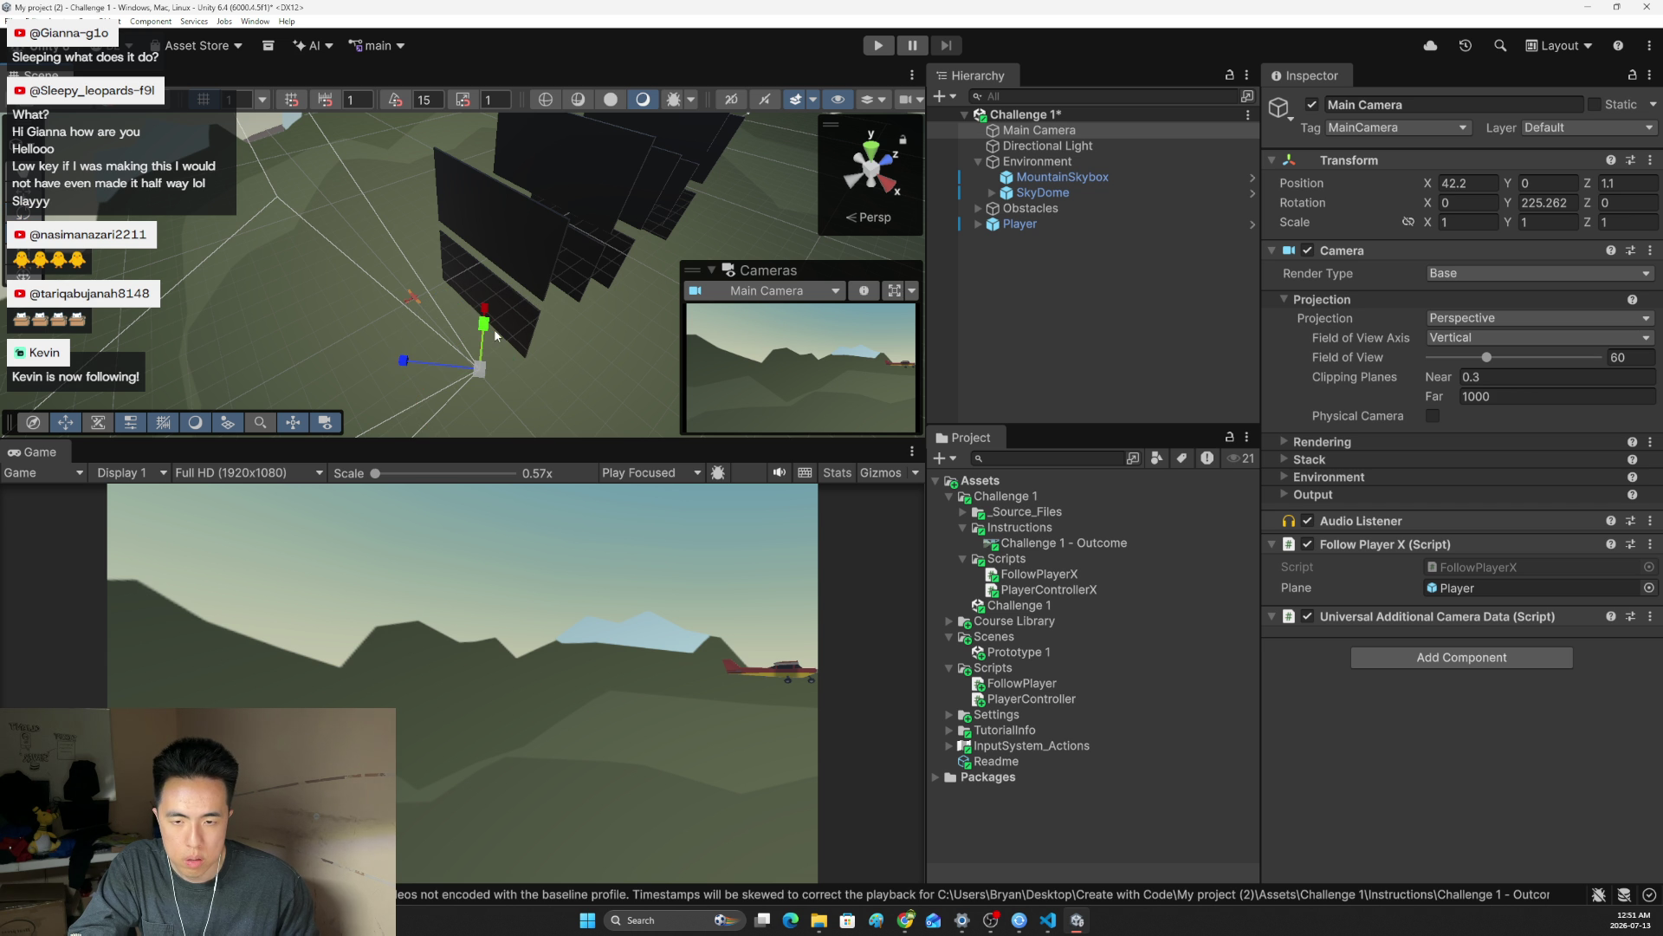
key(e)
key(w)
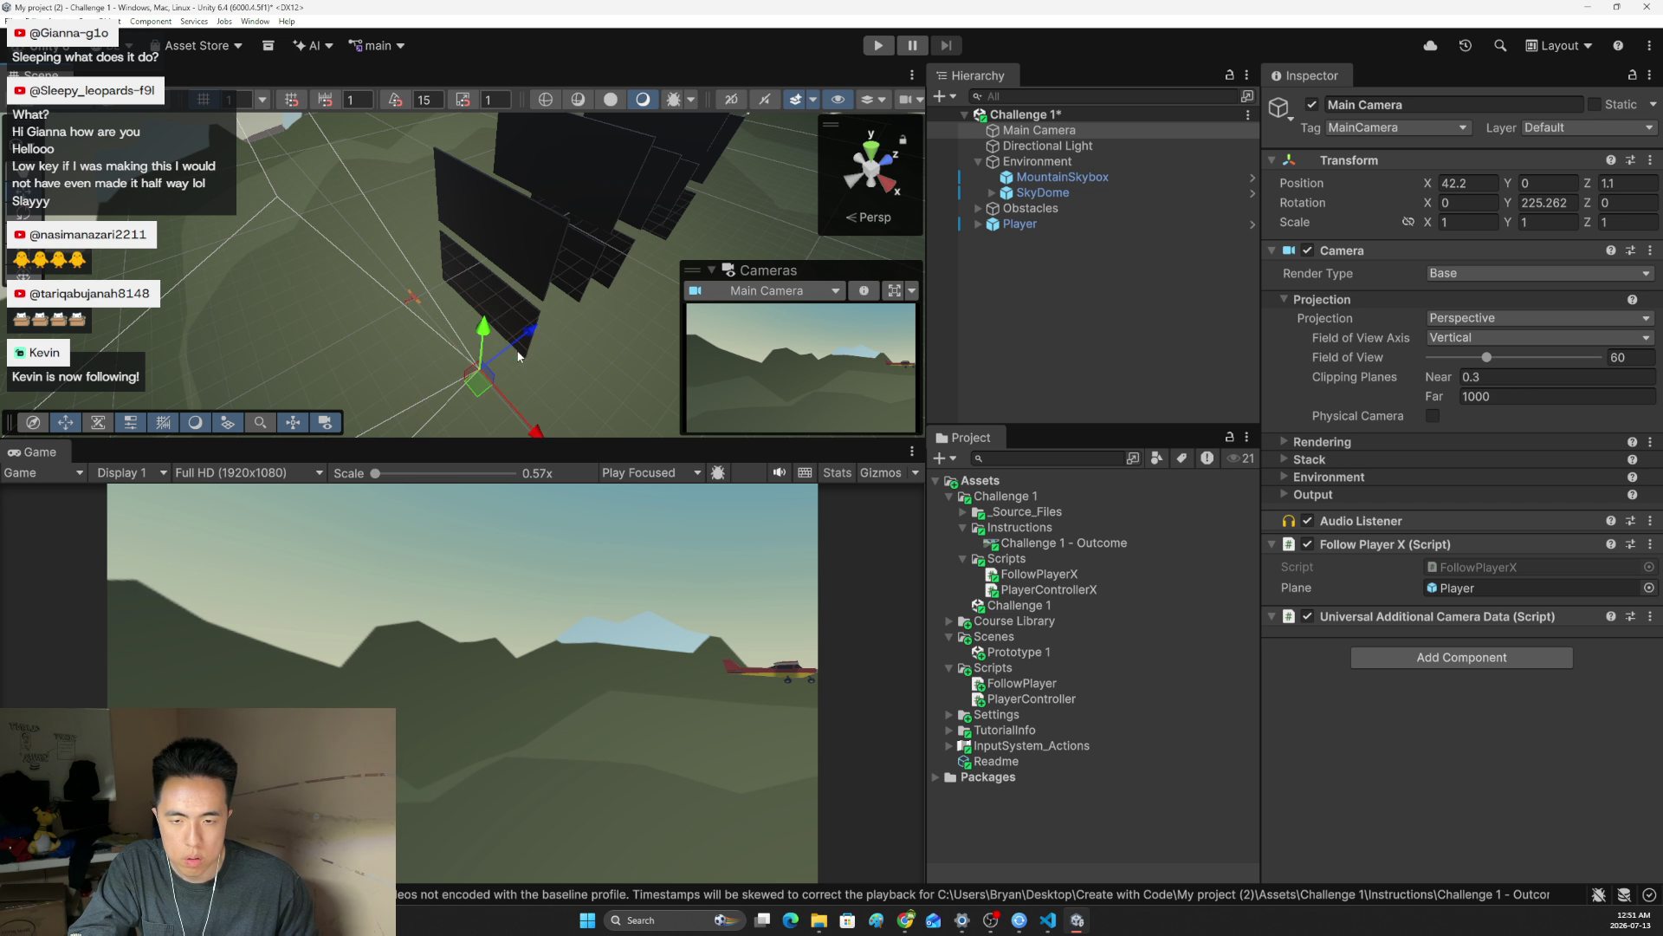
mouse_move(518, 339)
mouse_down()
mouse_move(636, 311)
mouse_move(525, 333)
mouse_move(498, 355)
mouse_move(501, 386)
mouse_move(449, 382)
mouse_move(468, 378)
mouse_up()
mouse_move(474, 297)
mouse_down()
mouse_move(493, 289)
mouse_move(464, 373)
mouse_move(308, 367)
mouse_move(288, 346)
mouse_move(312, 419)
mouse_up()
key(e)
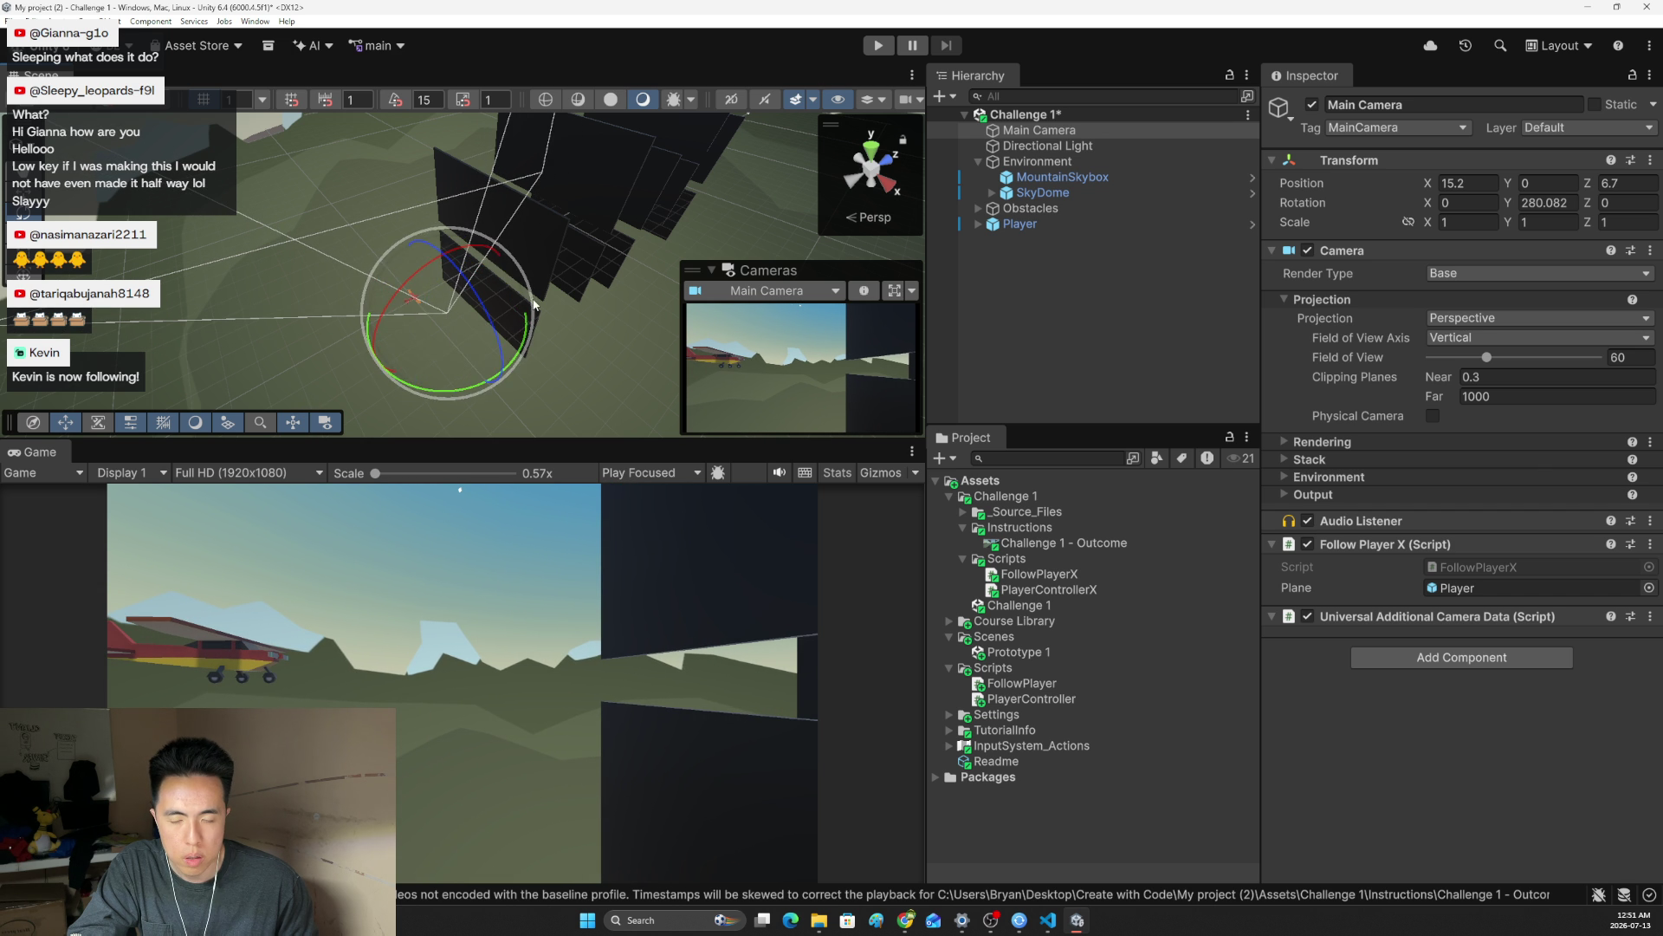
mouse_move(606, 275)
mouse_down()
mouse_move(363, 355)
mouse_move(384, 378)
mouse_move(449, 362)
mouse_move(455, 379)
mouse_up()
key(w)
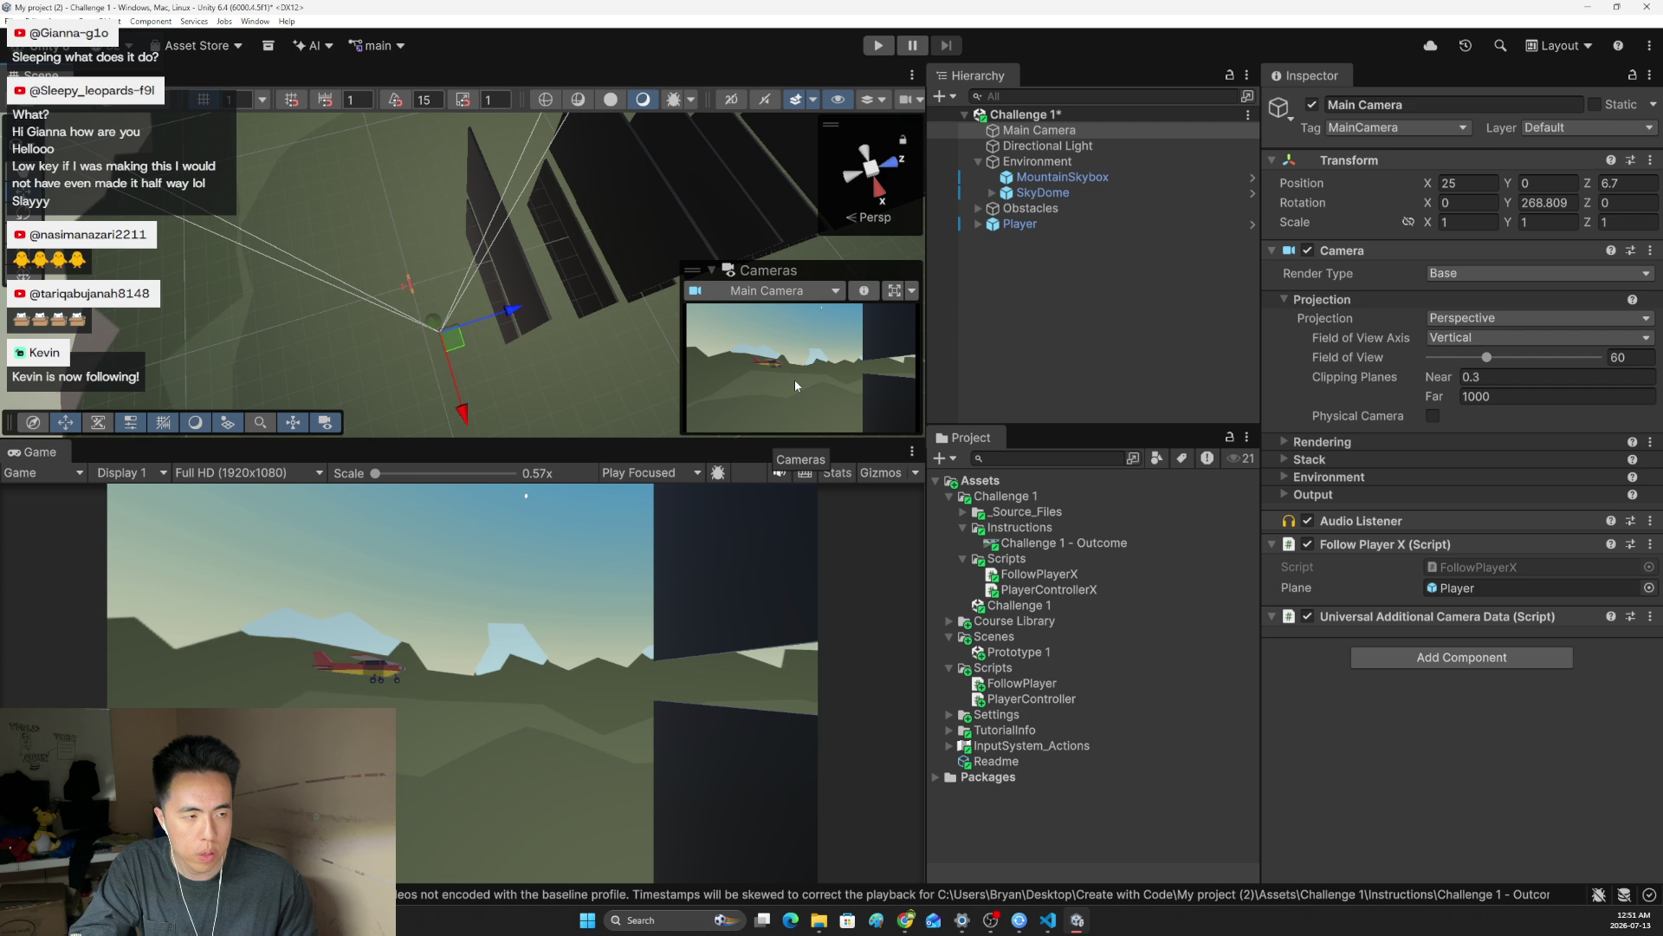
key(alt+Tab)
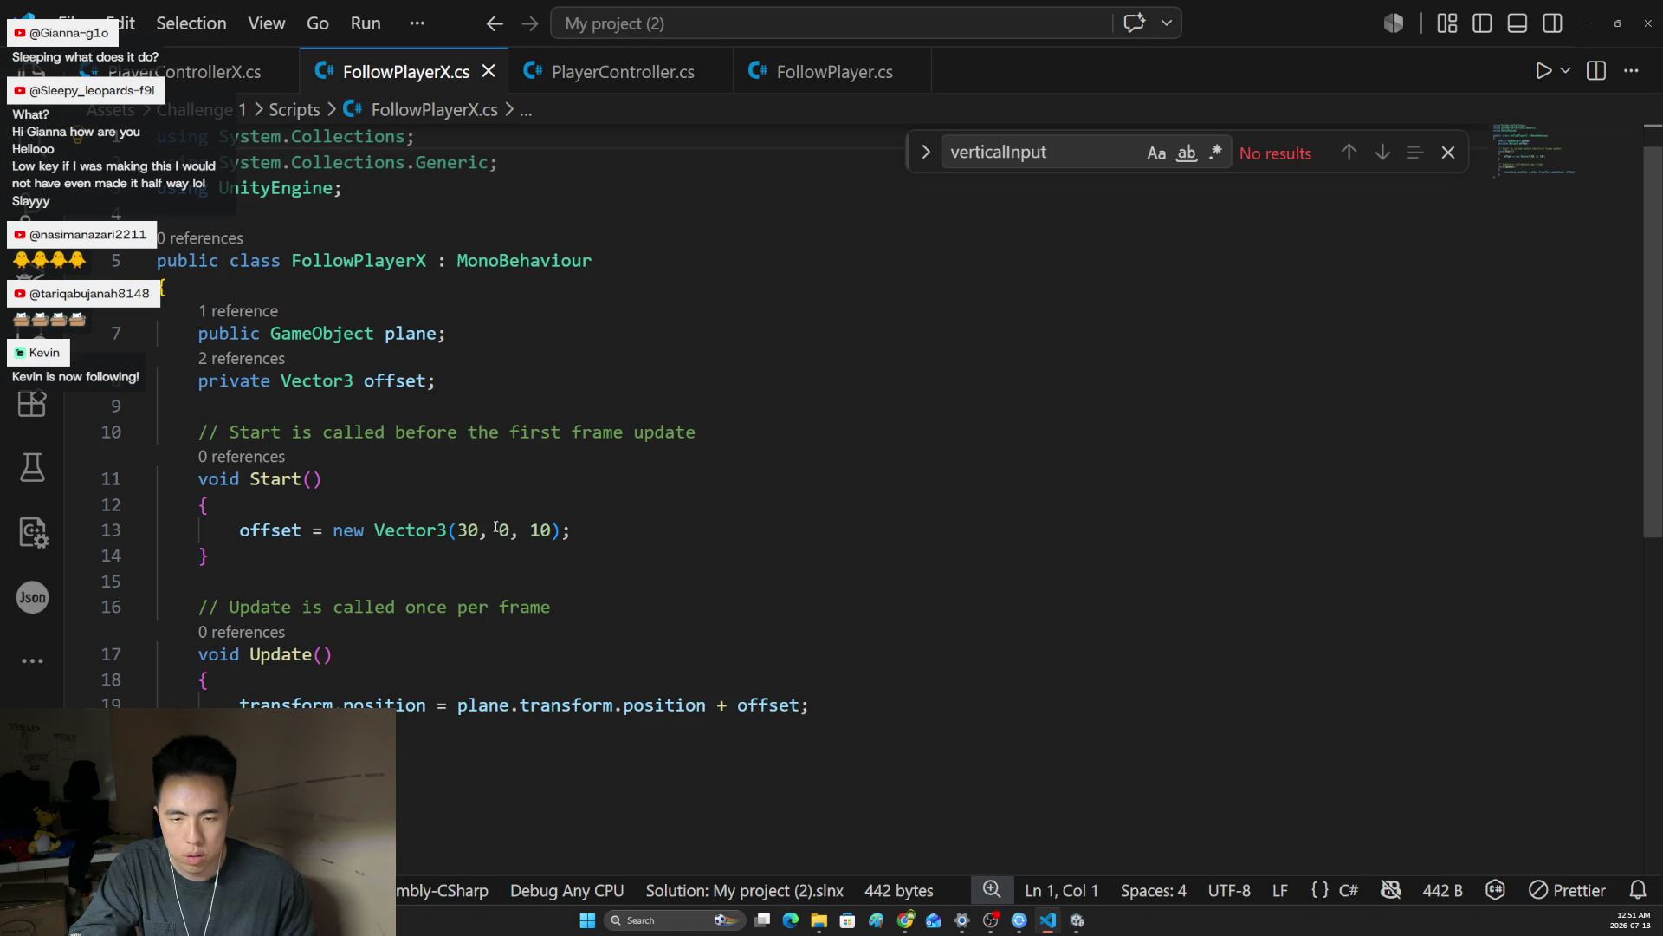
Change FollowPlayerX's offset from (30, 0, 10) to new Vector3(25, 0, 7) and save
double_click(460, 531)
text(25)
double_click(534, 530)
text(7)
key(ctrl+s)
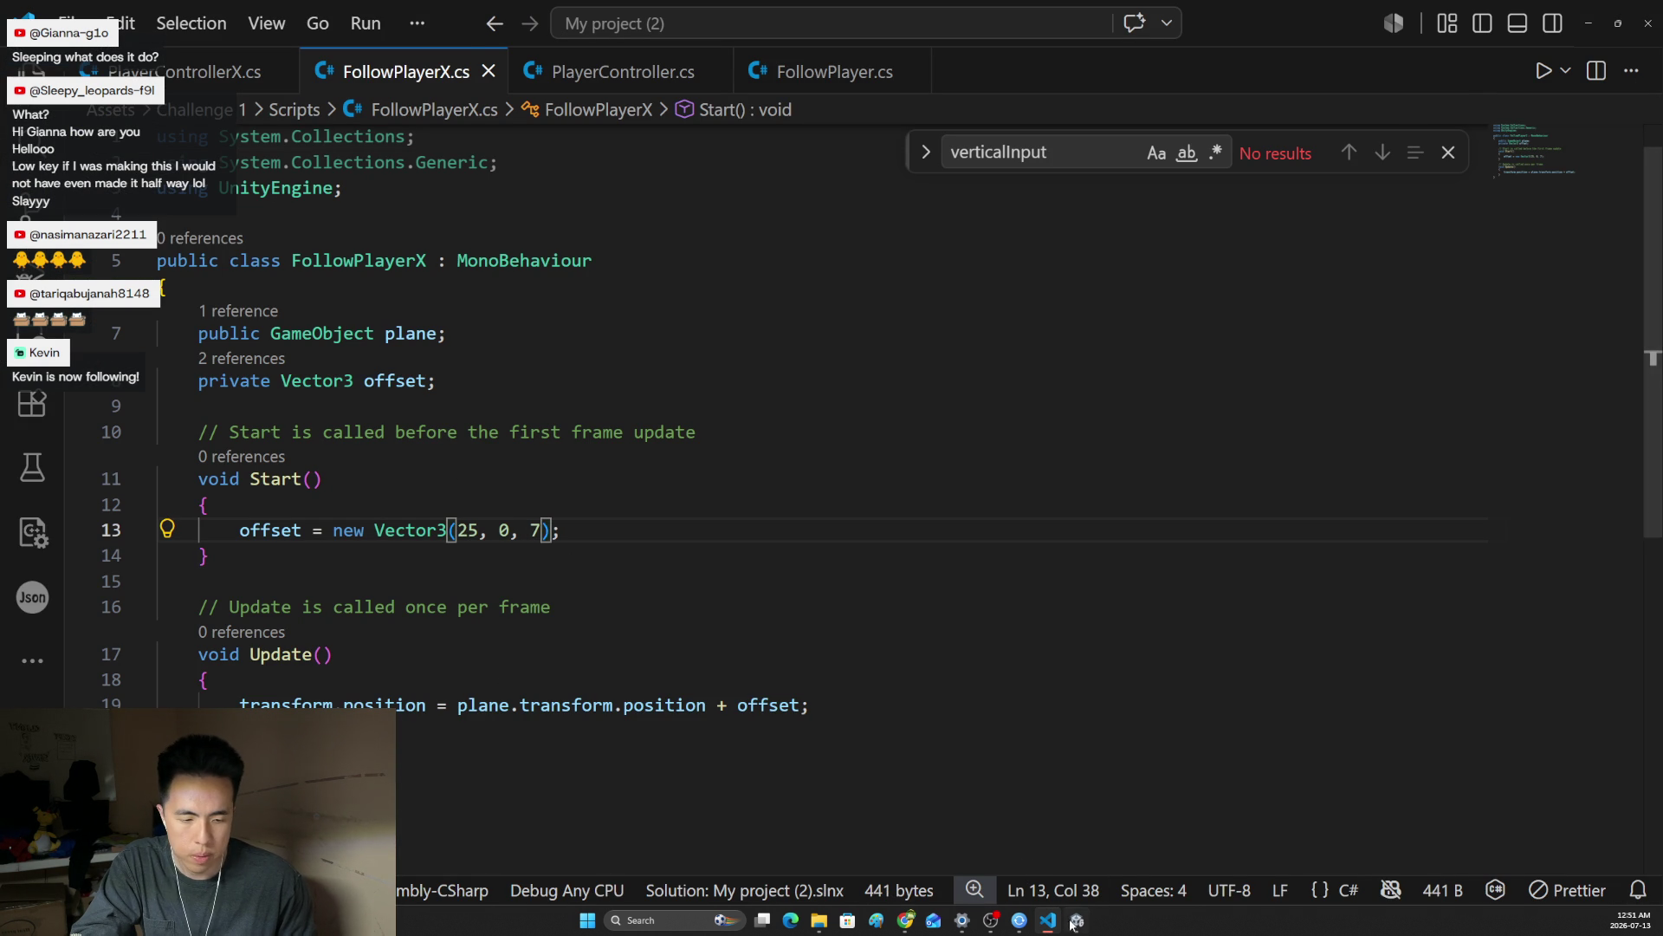
key(alt+Tab)
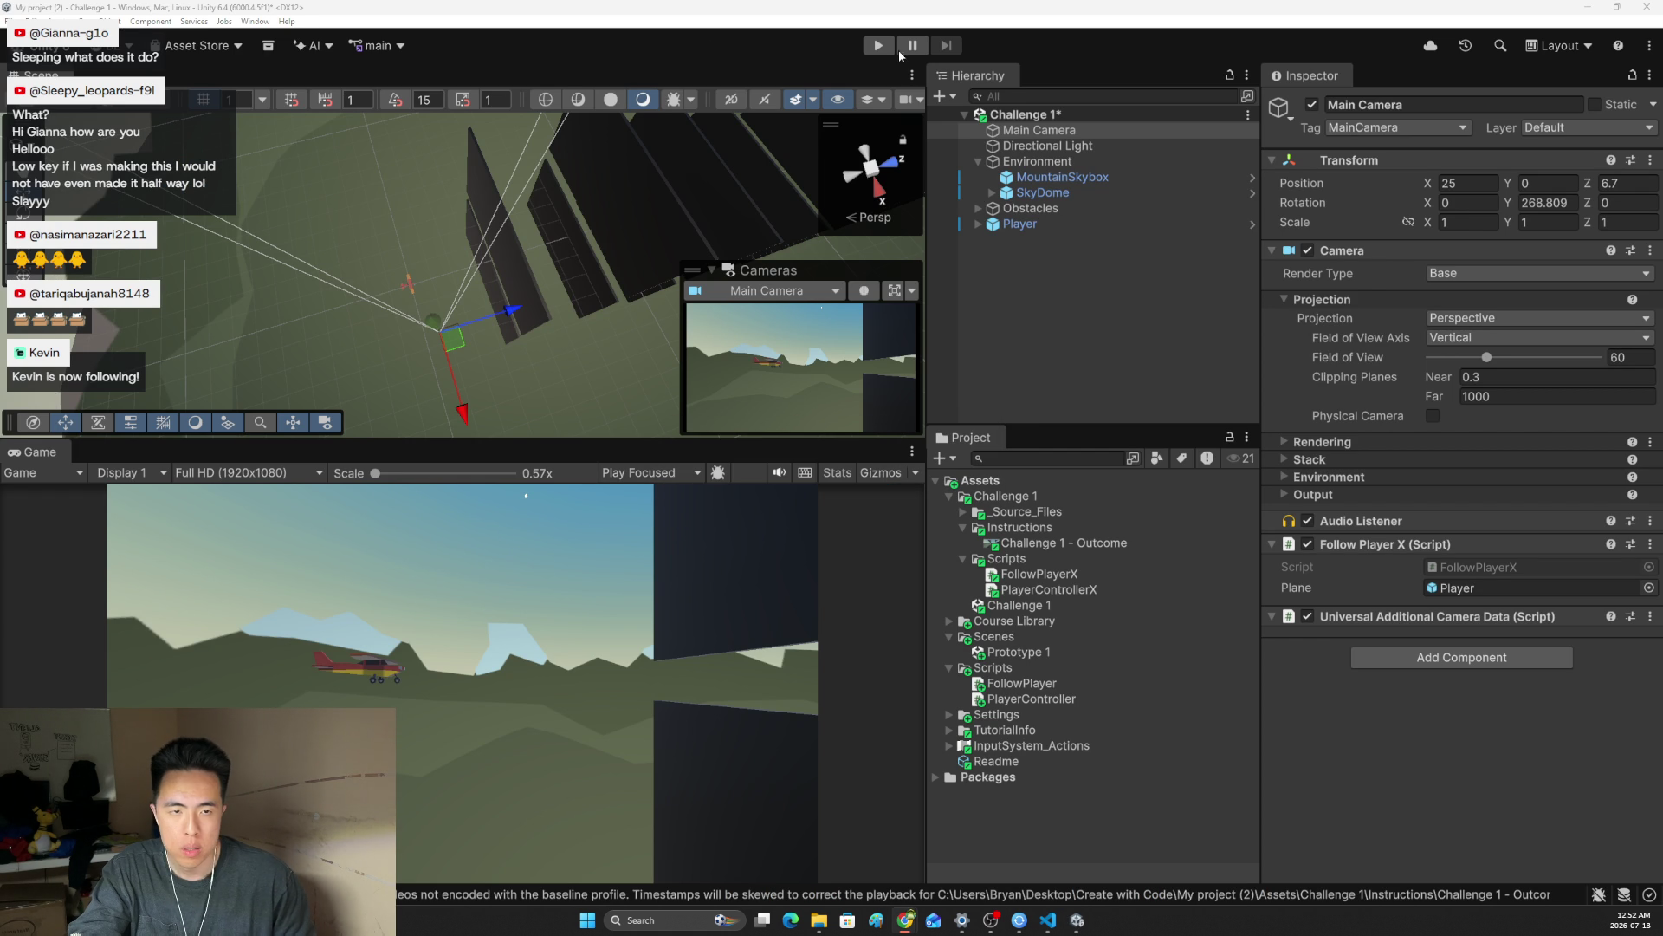
Play-test the scene to watch the camera trail the plane side-on, then stop play
click(621, 299)
key(ctrl+p)
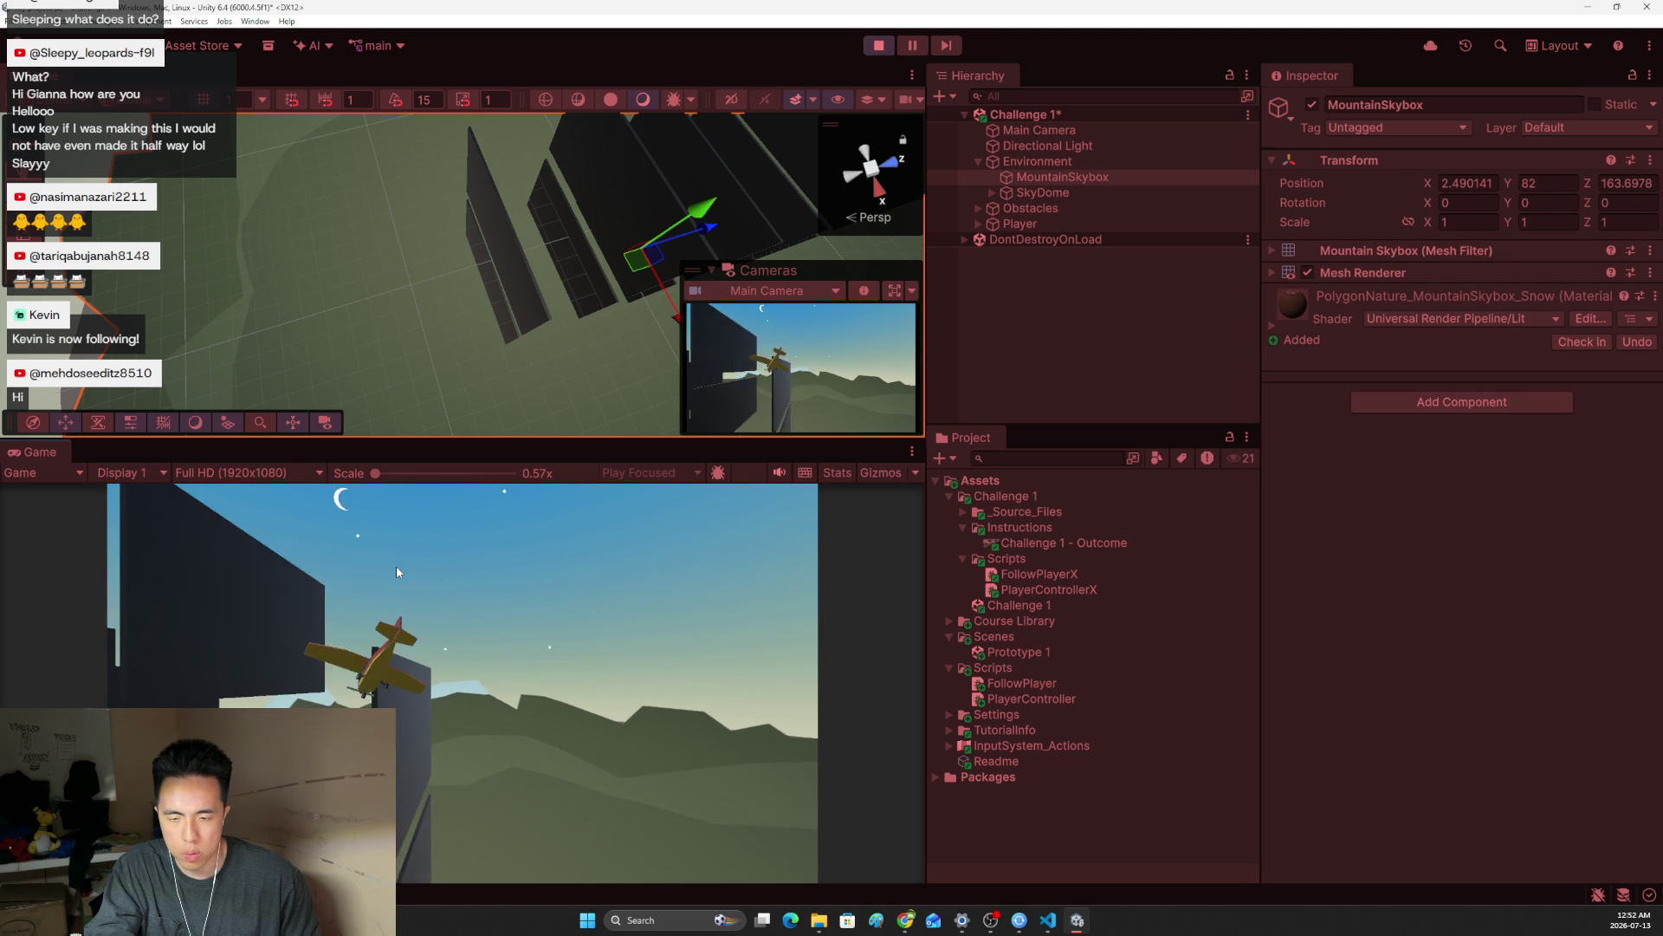
click(881, 45)
key(alt+Tab)
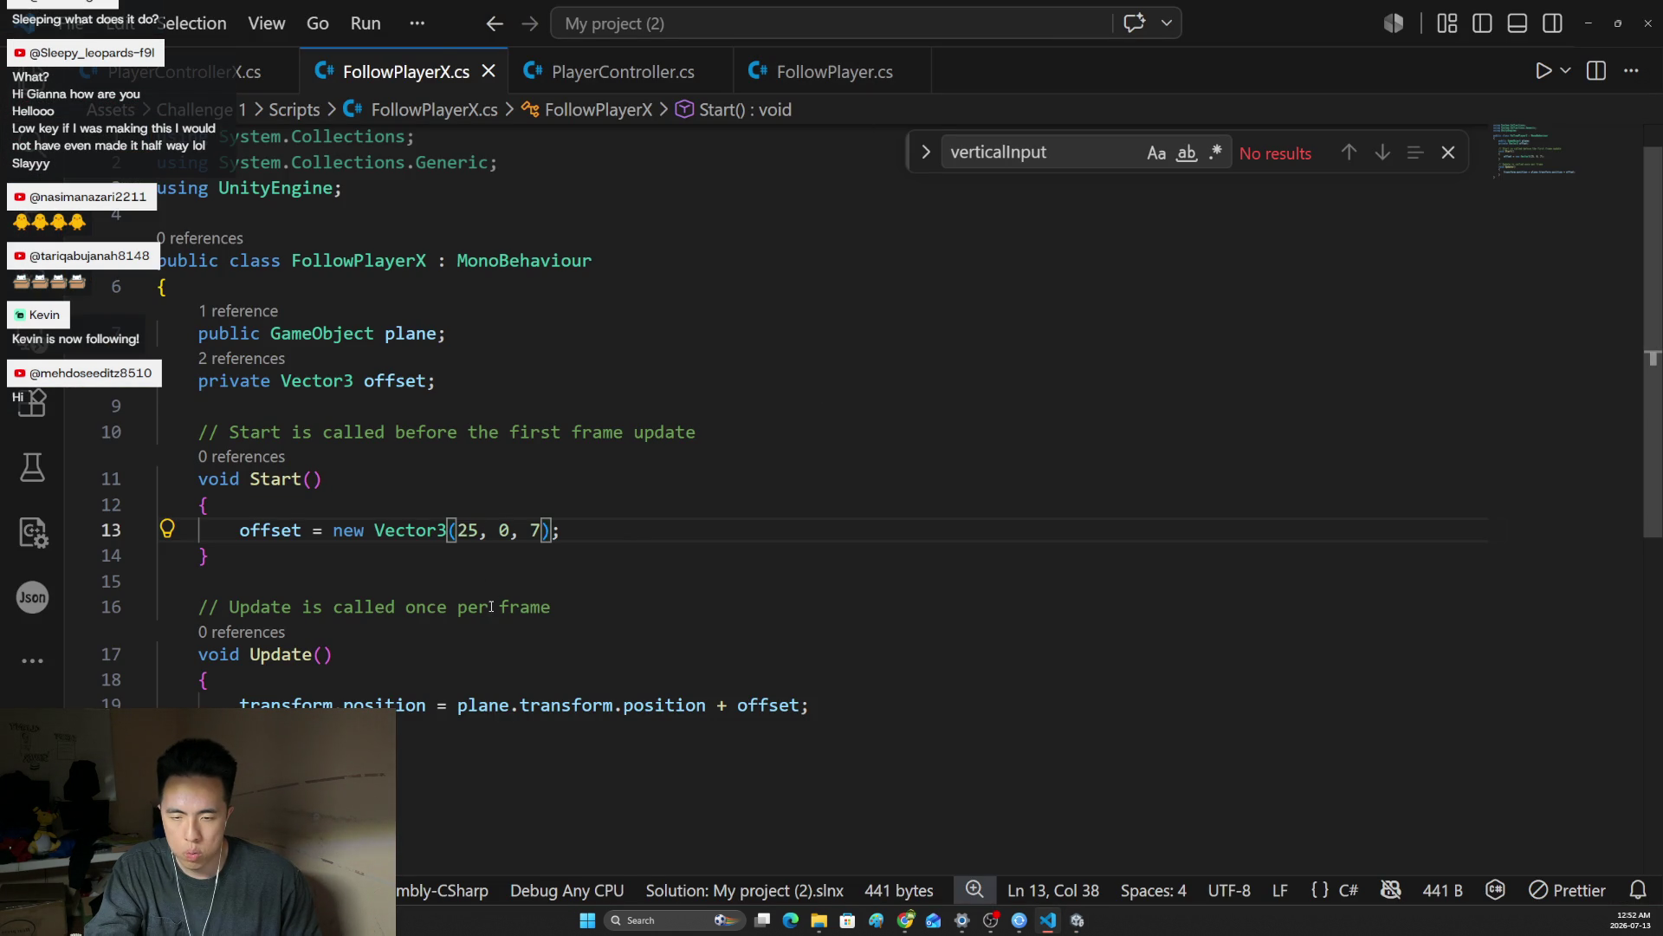
Check how PlayerControllerX.cs applies verticalInput in FixedUpdate, without editing
click(225, 86)
scroll(445, 534, down, 3)
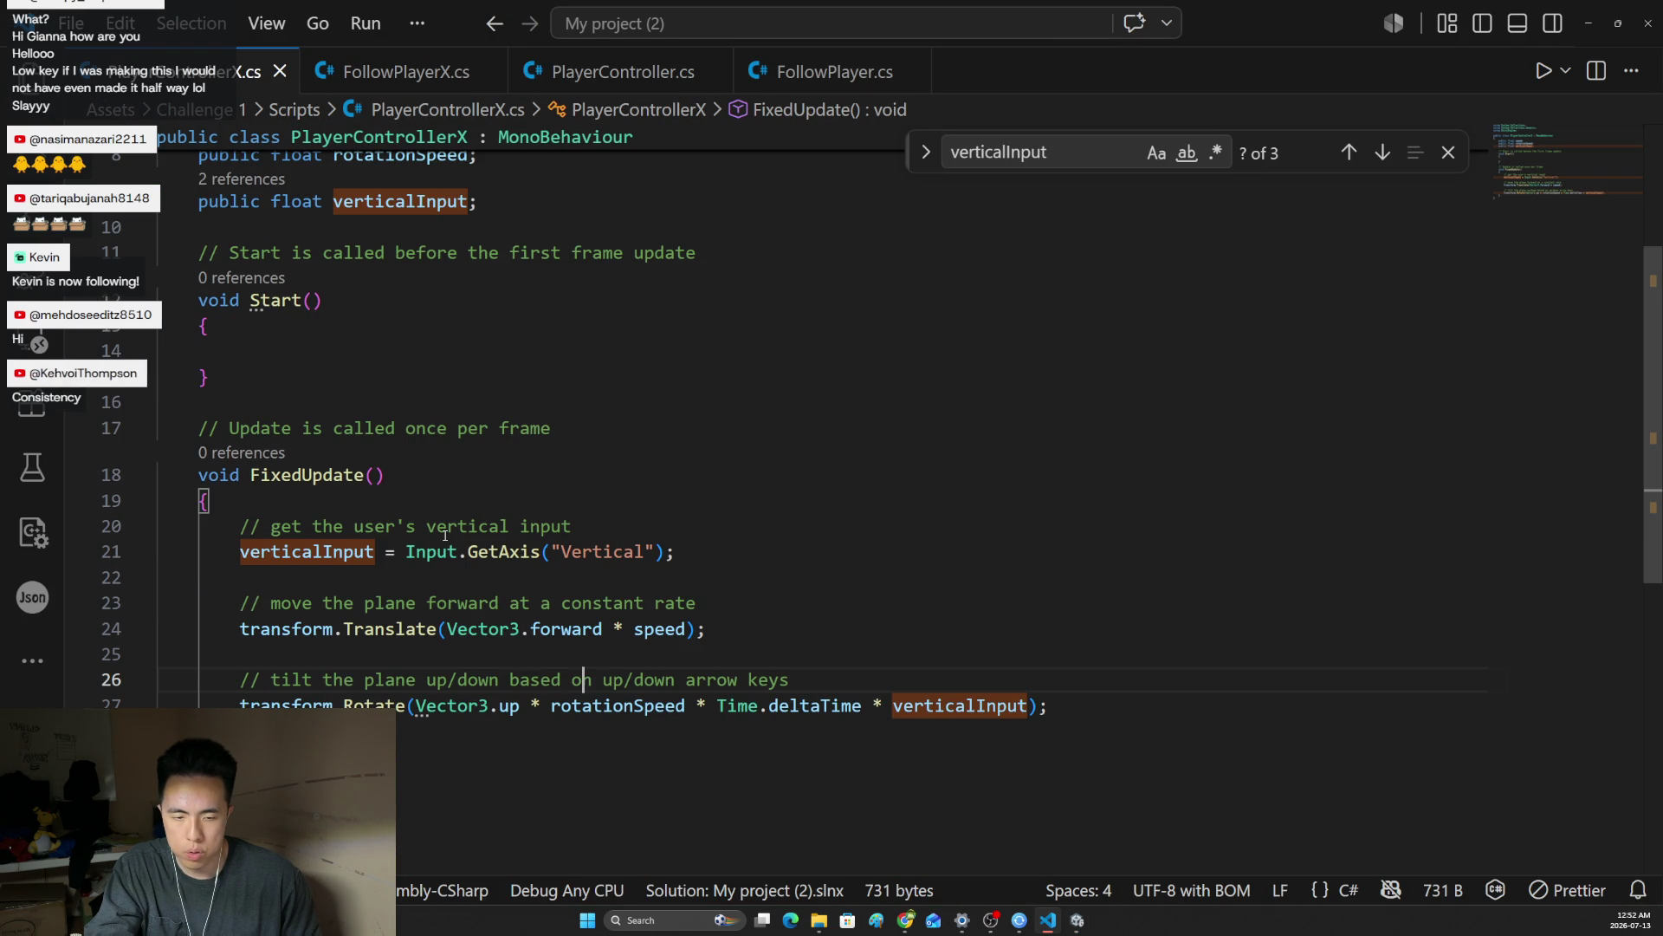
scroll(445, 534, down, 1)
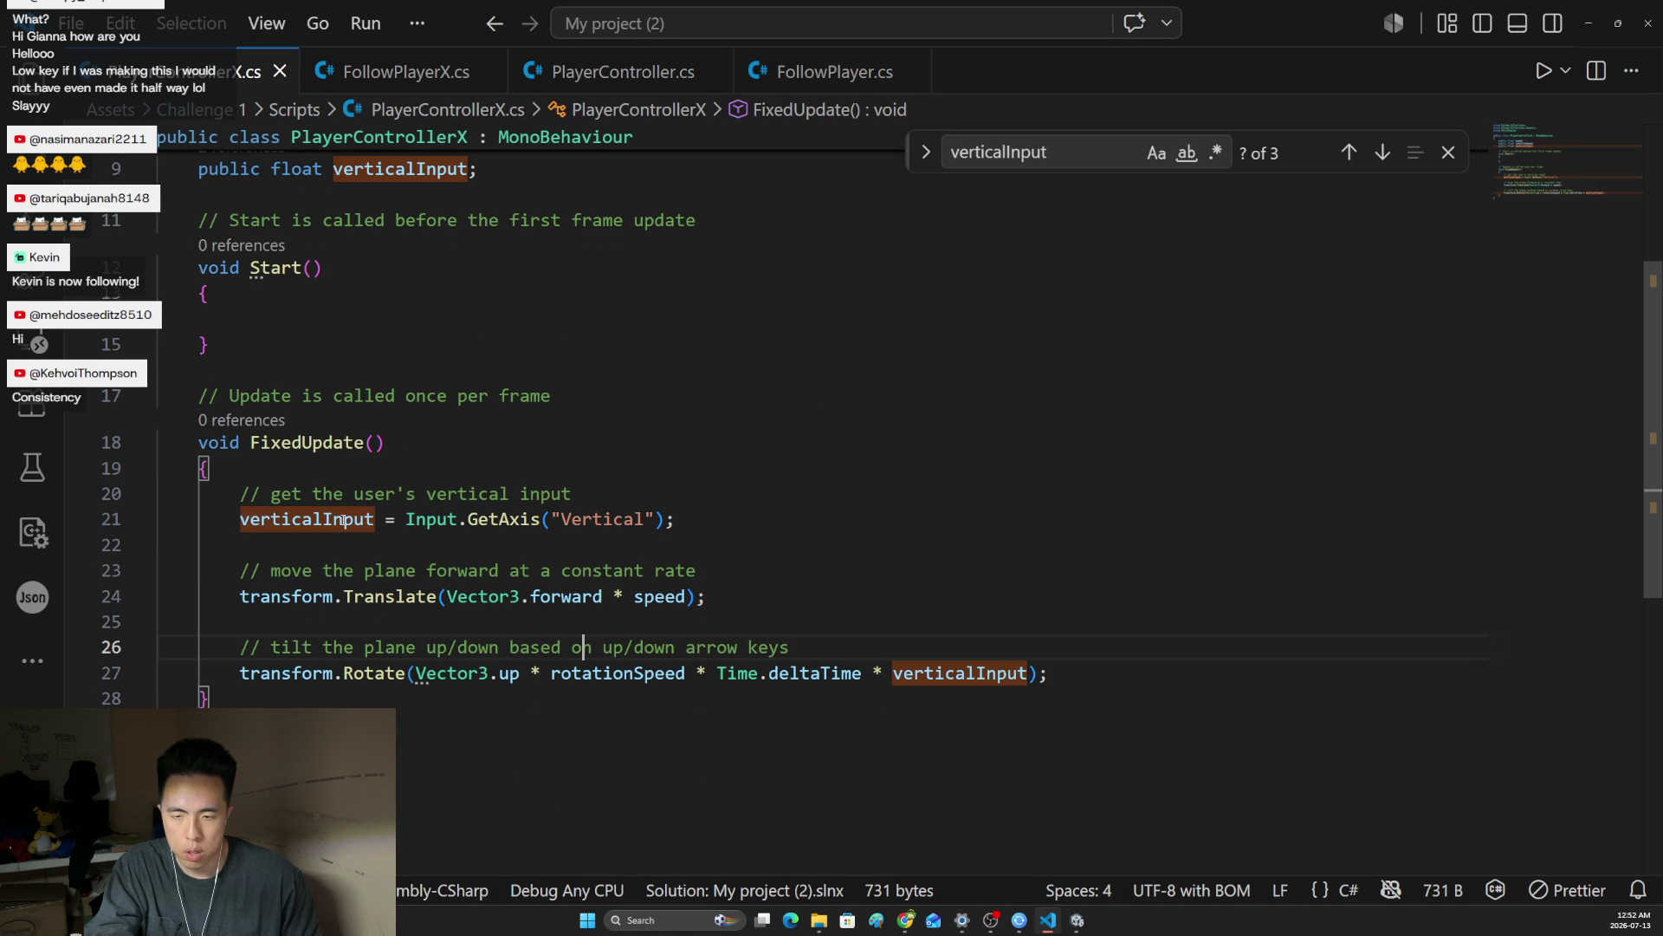
mouse_move(343, 520)
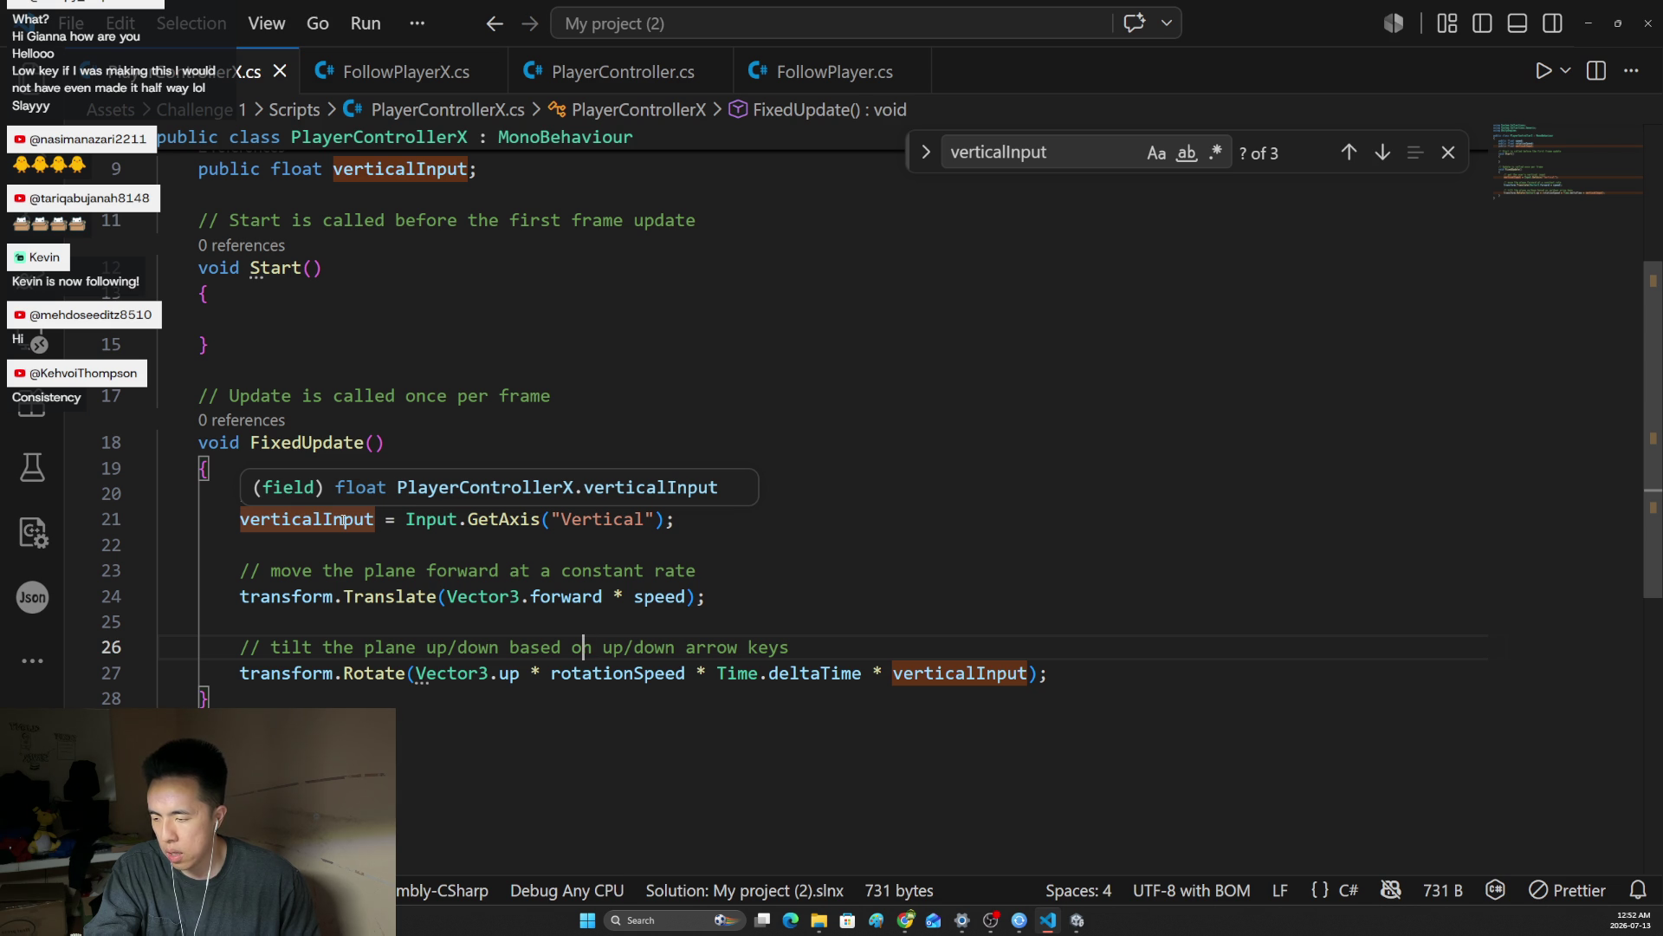
click(470, 555)
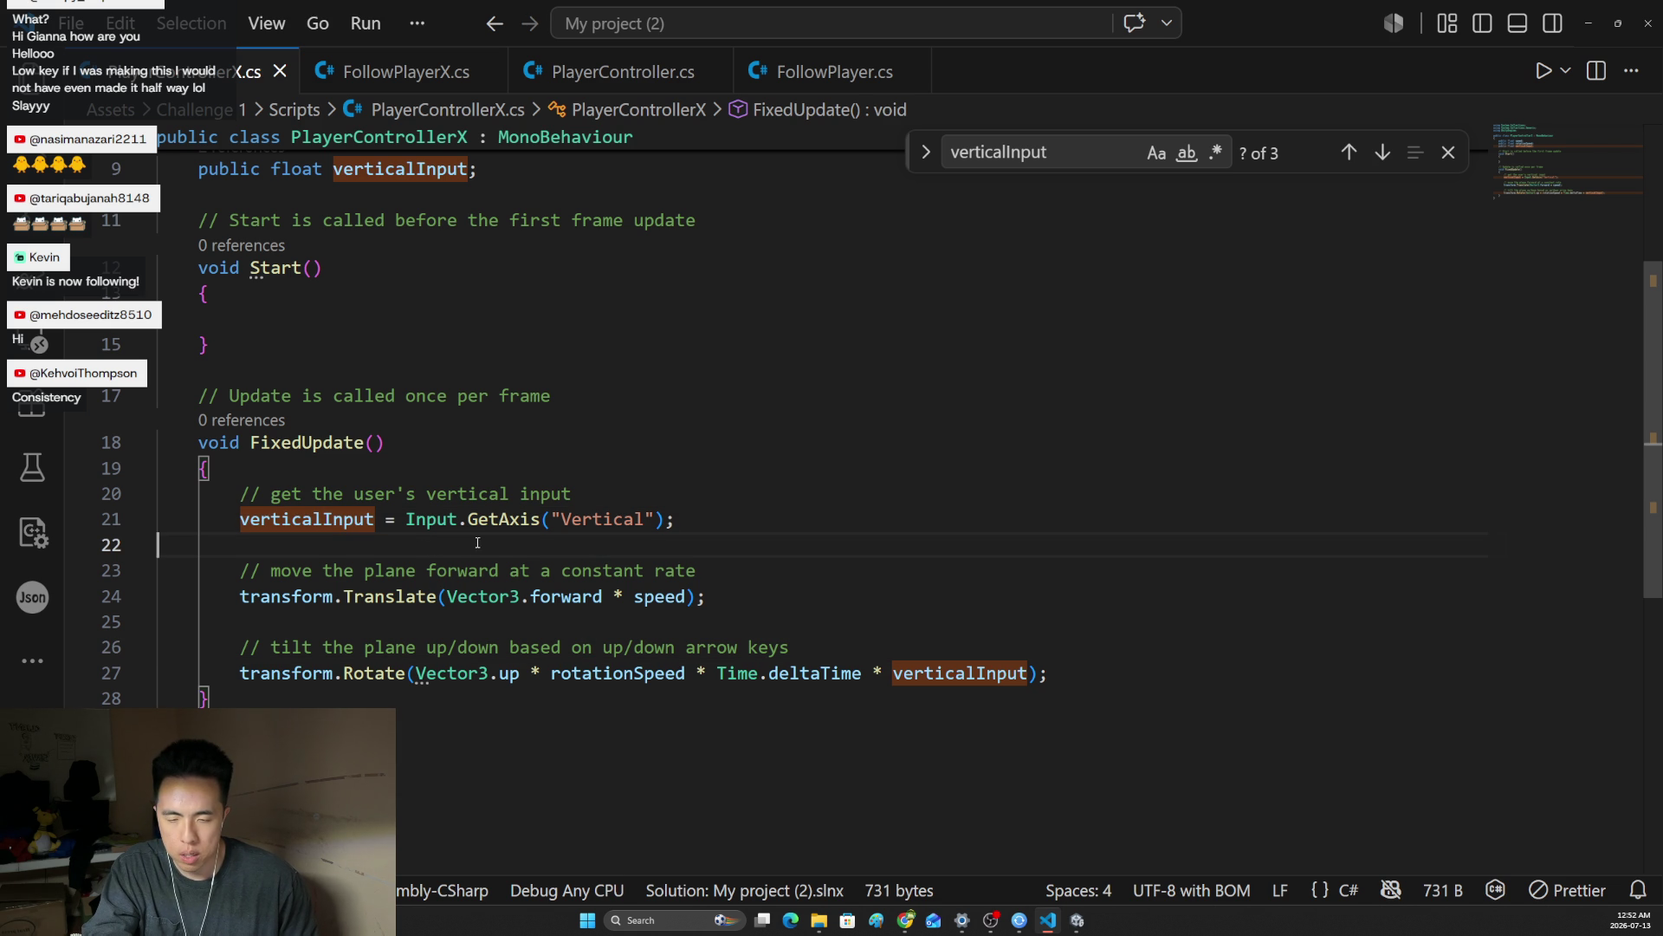
key(alt+Tab)
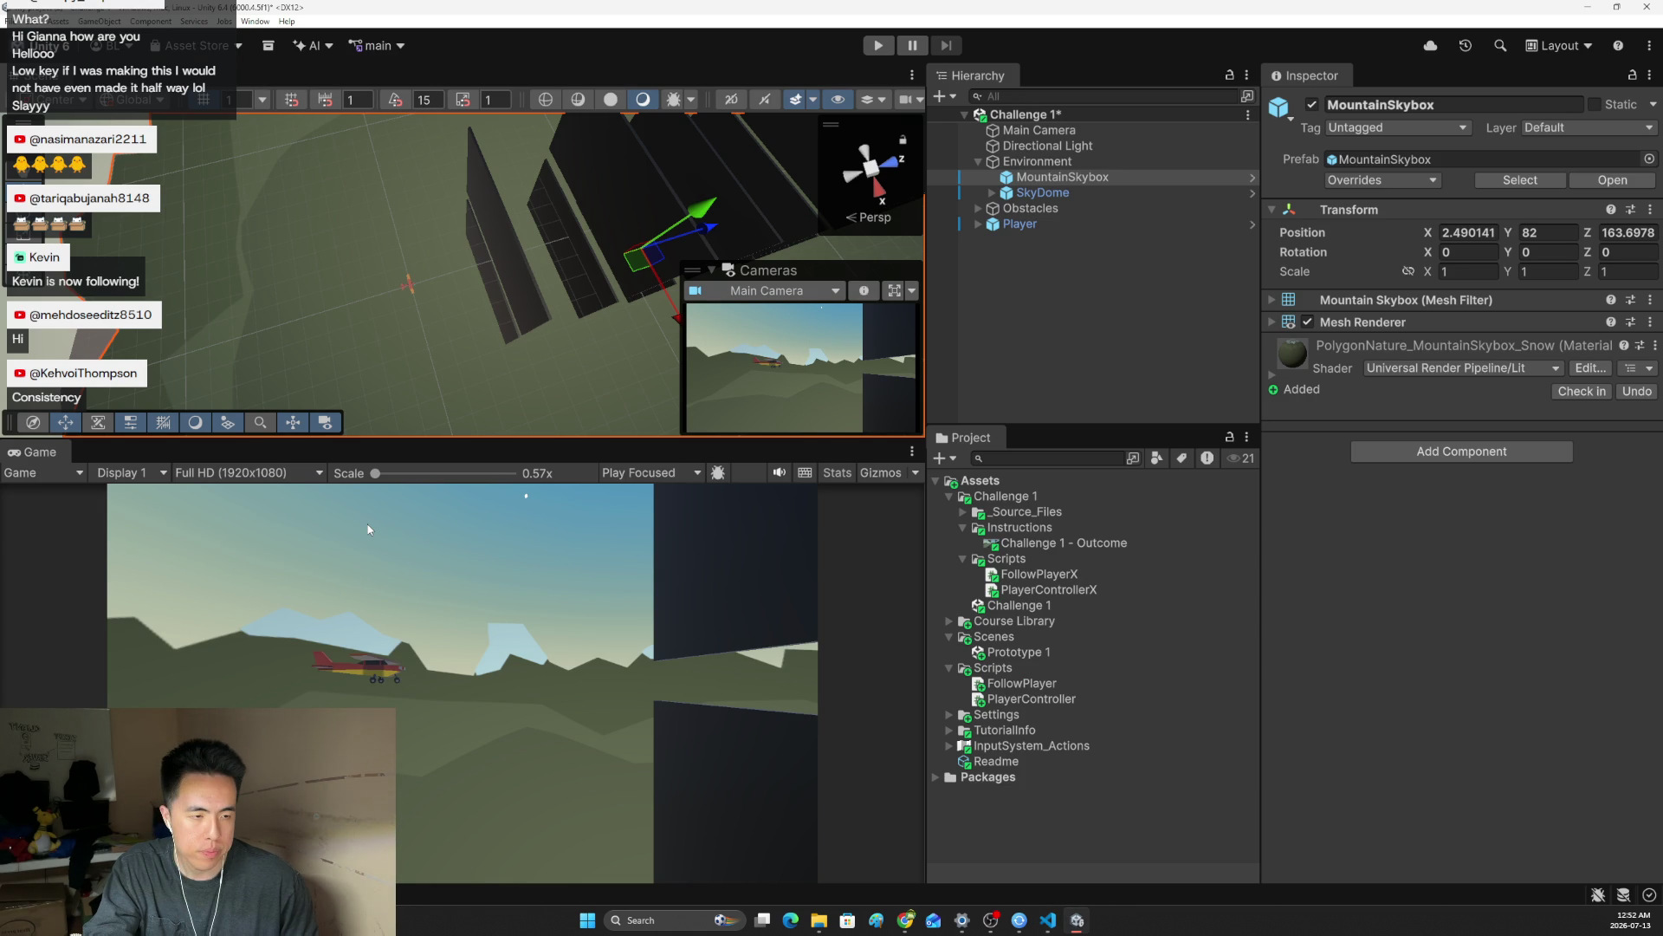
Select the Player plane, keep its Rotation Speed at 100, and start a play test
click(1038, 178)
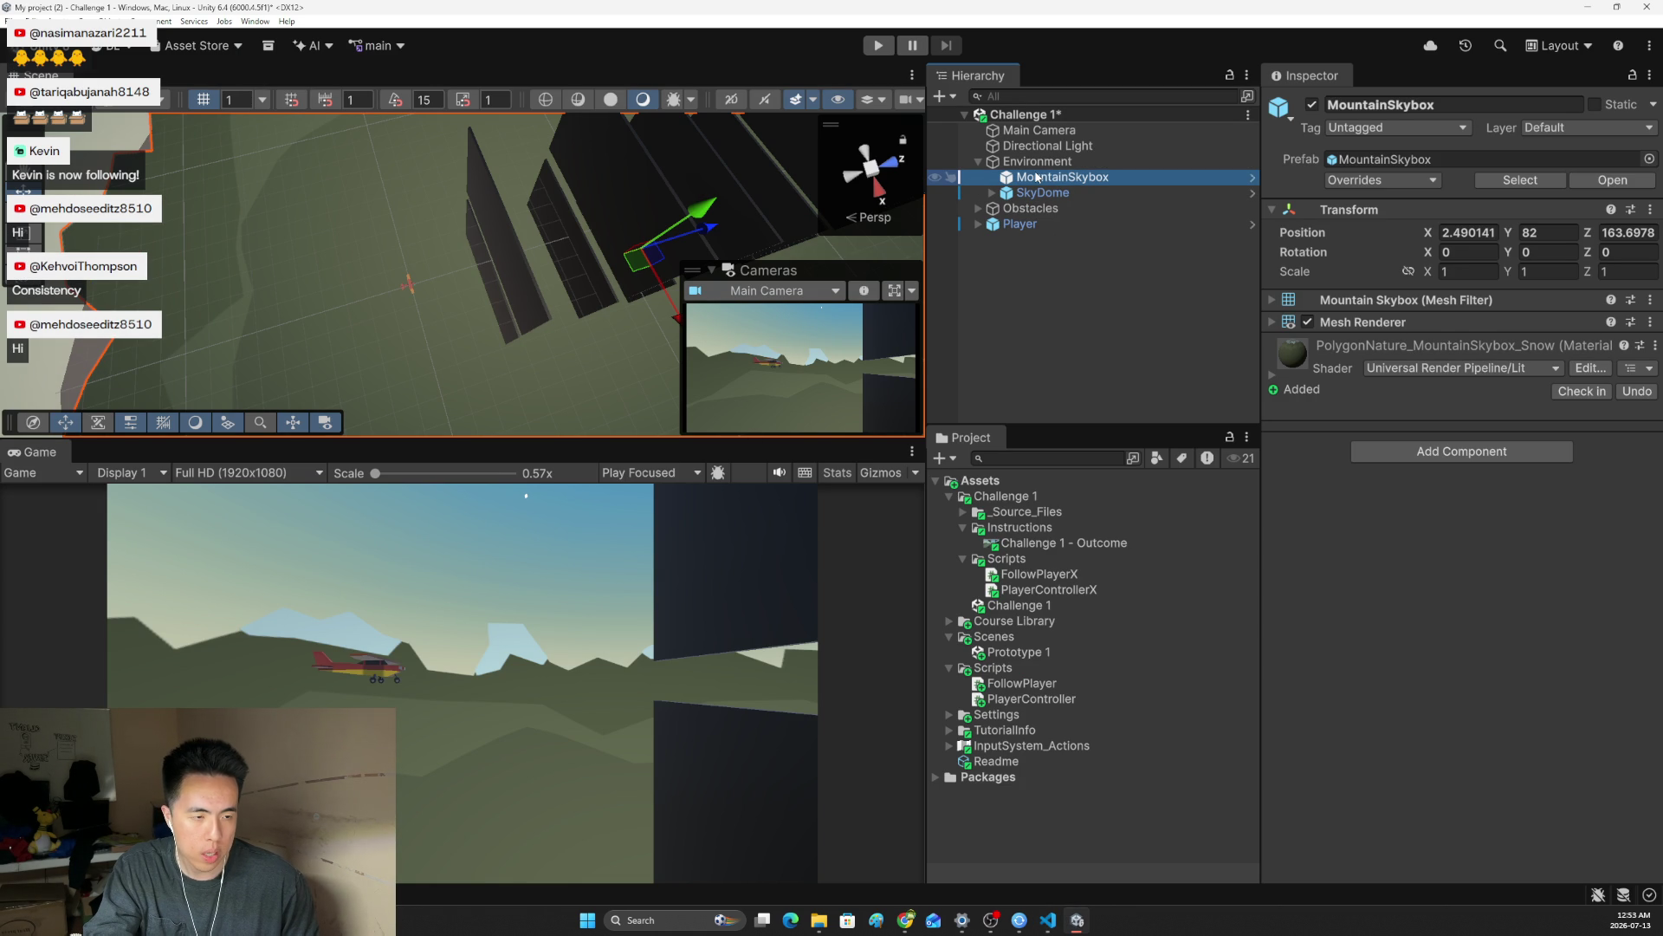
click(1023, 224)
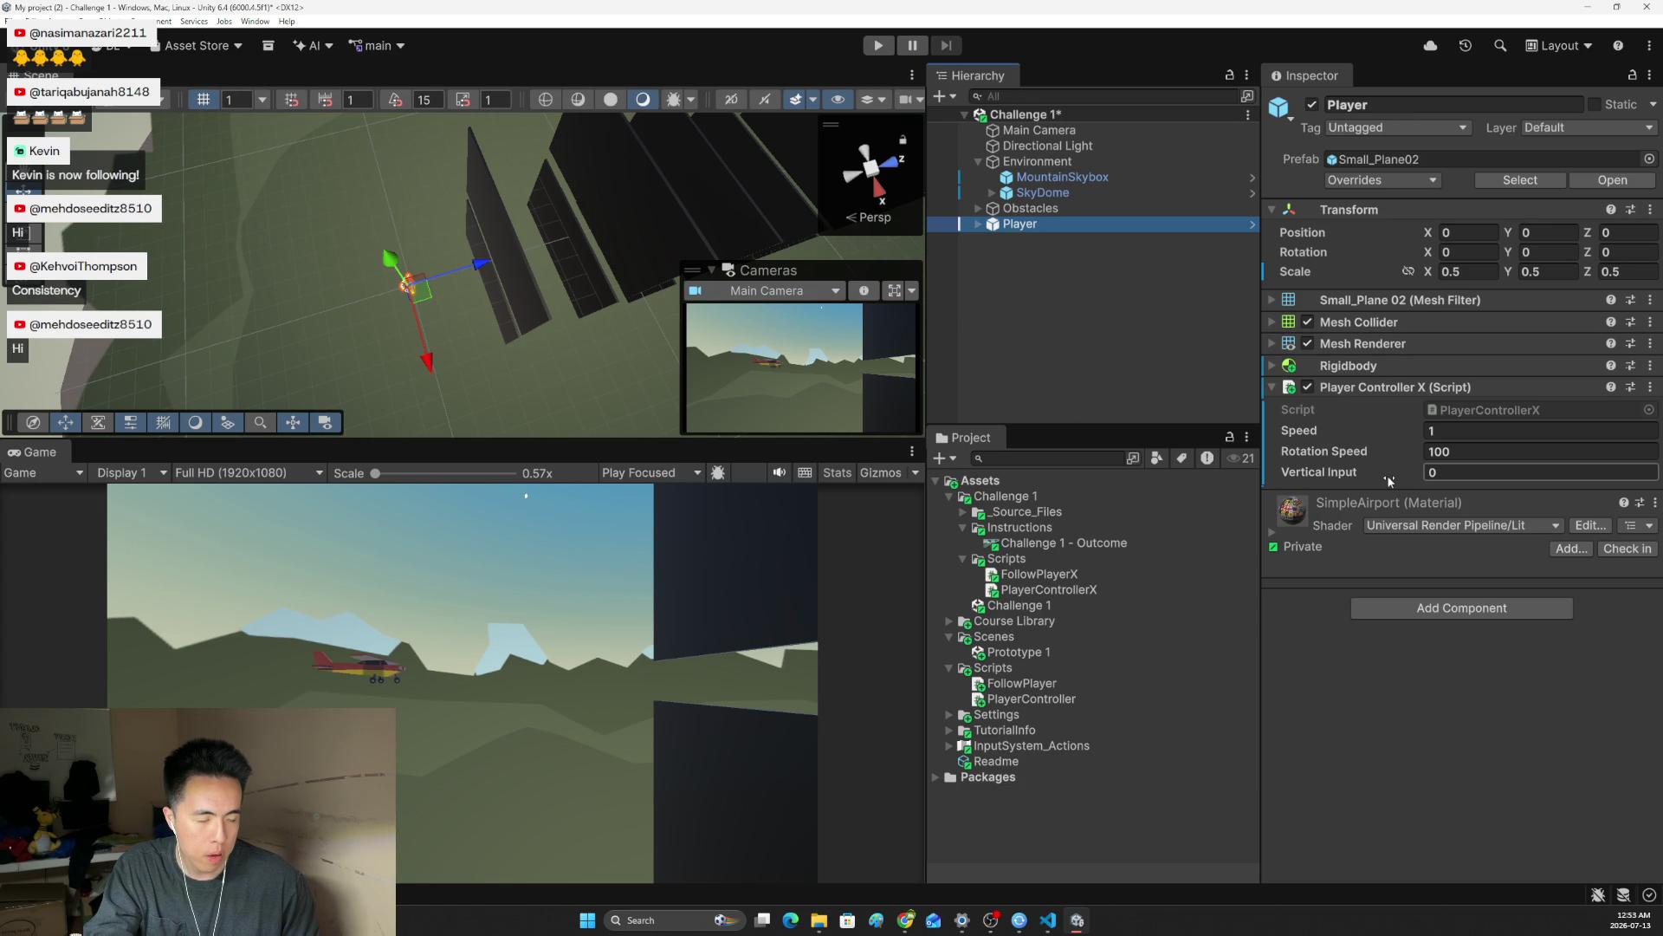
click(1436, 452)
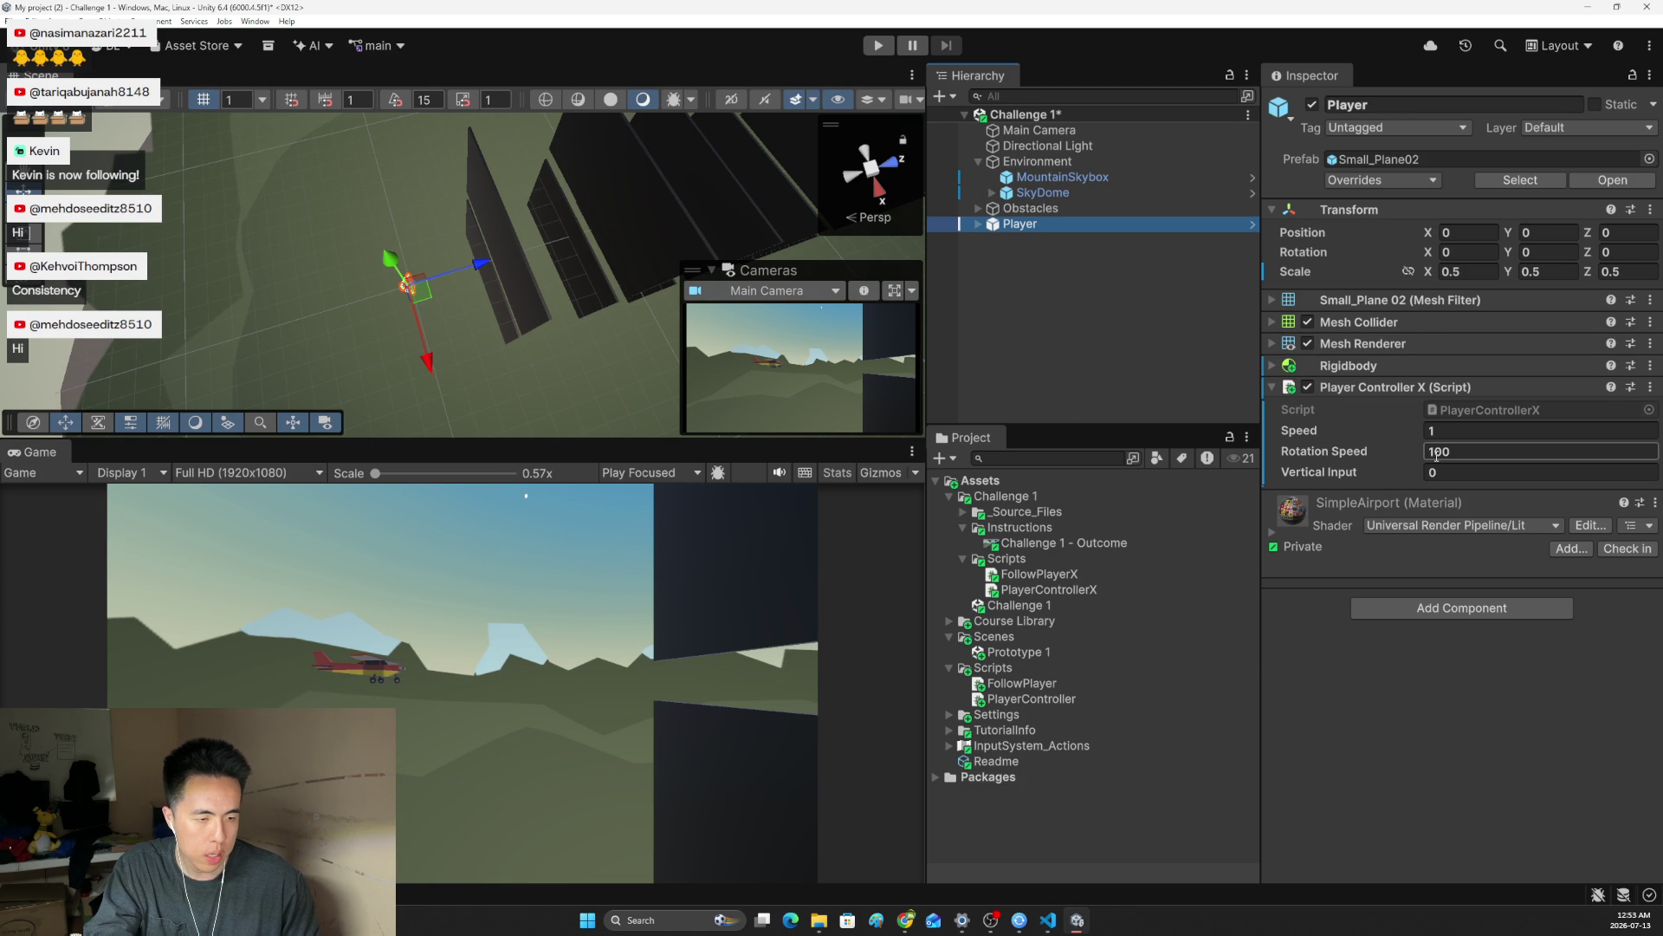
key(Return)
key(e)
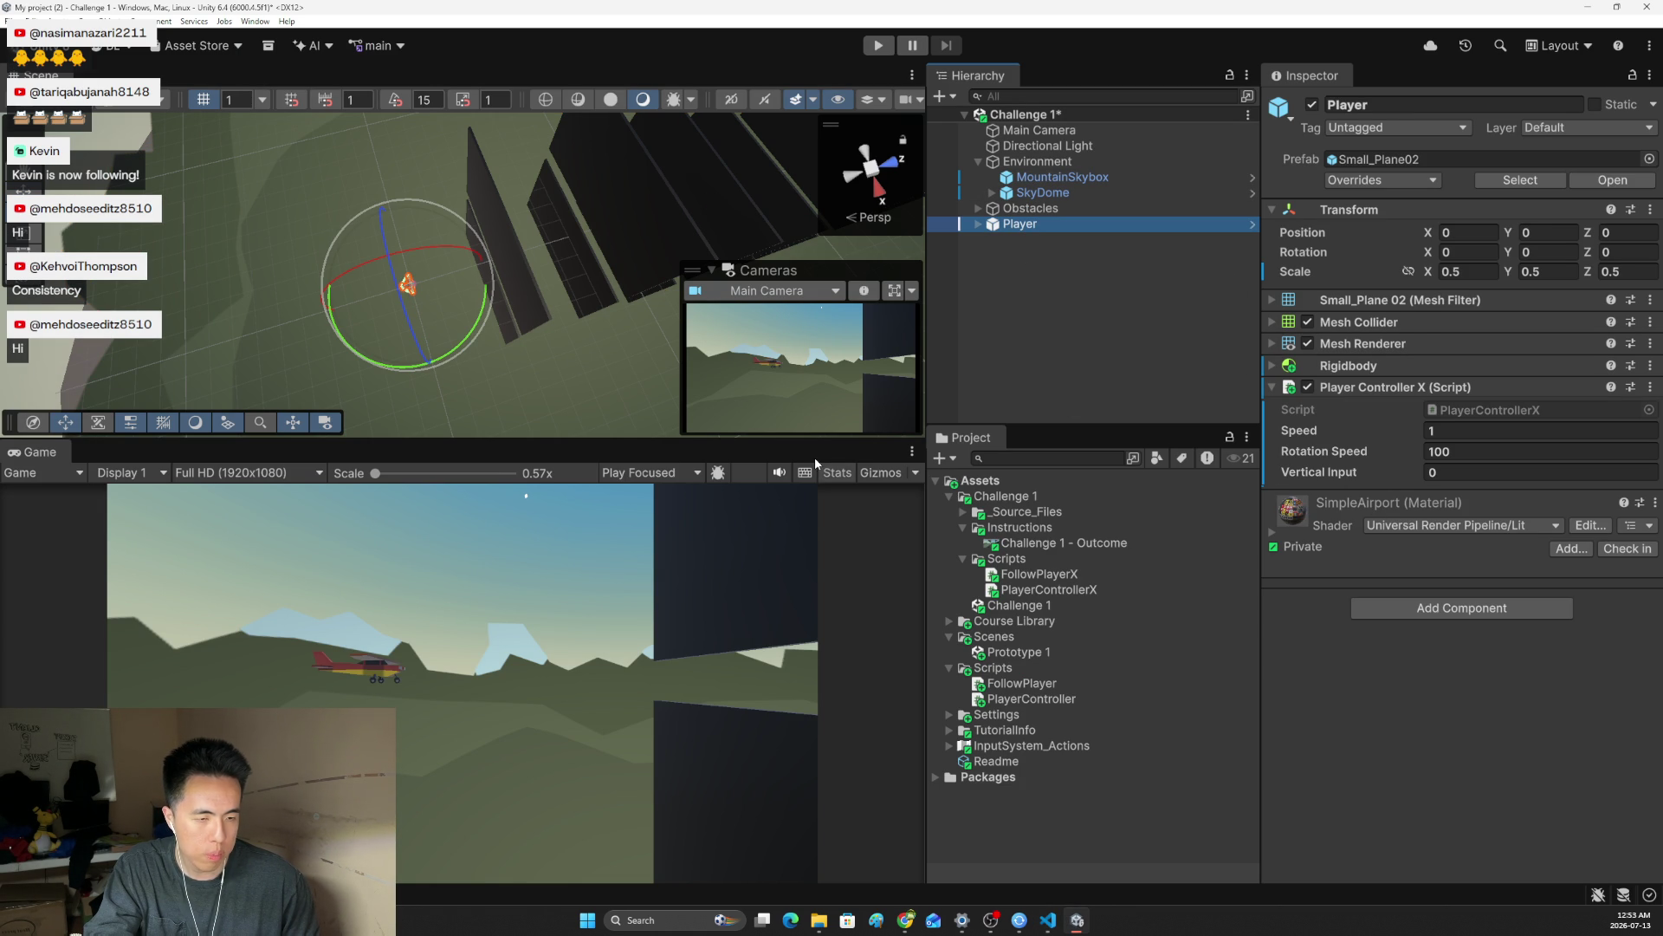
click(879, 48)
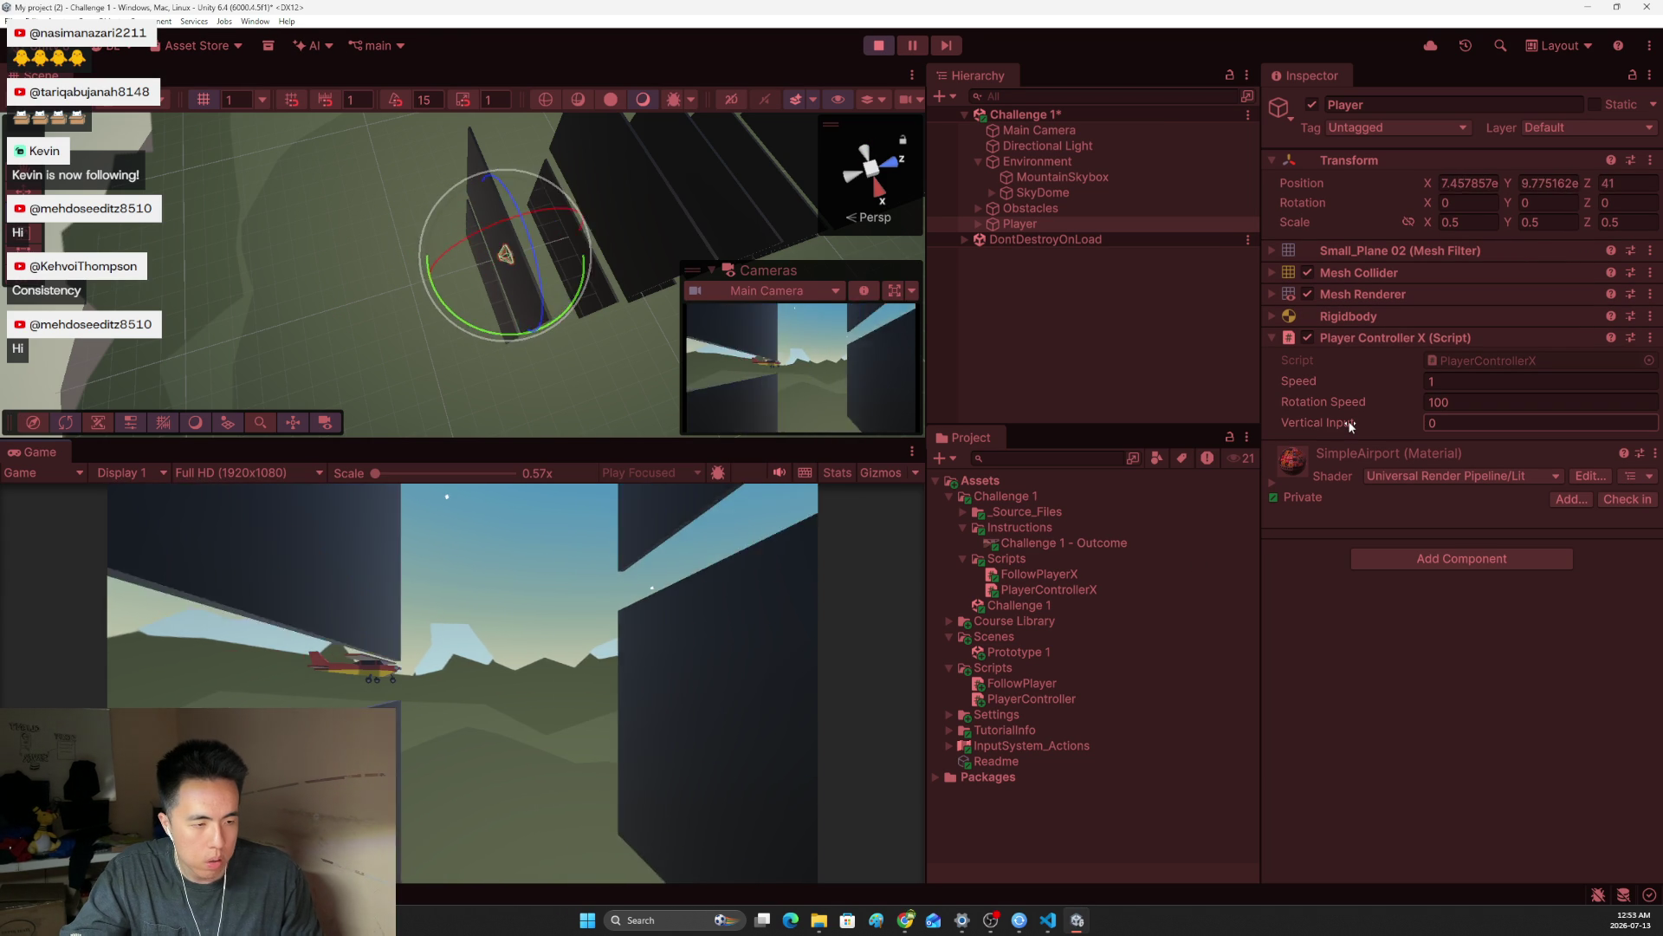
Test-fly the plane with the Down and Up arrows, seeing Vertical Input swing between -1 and 1
key(Down)
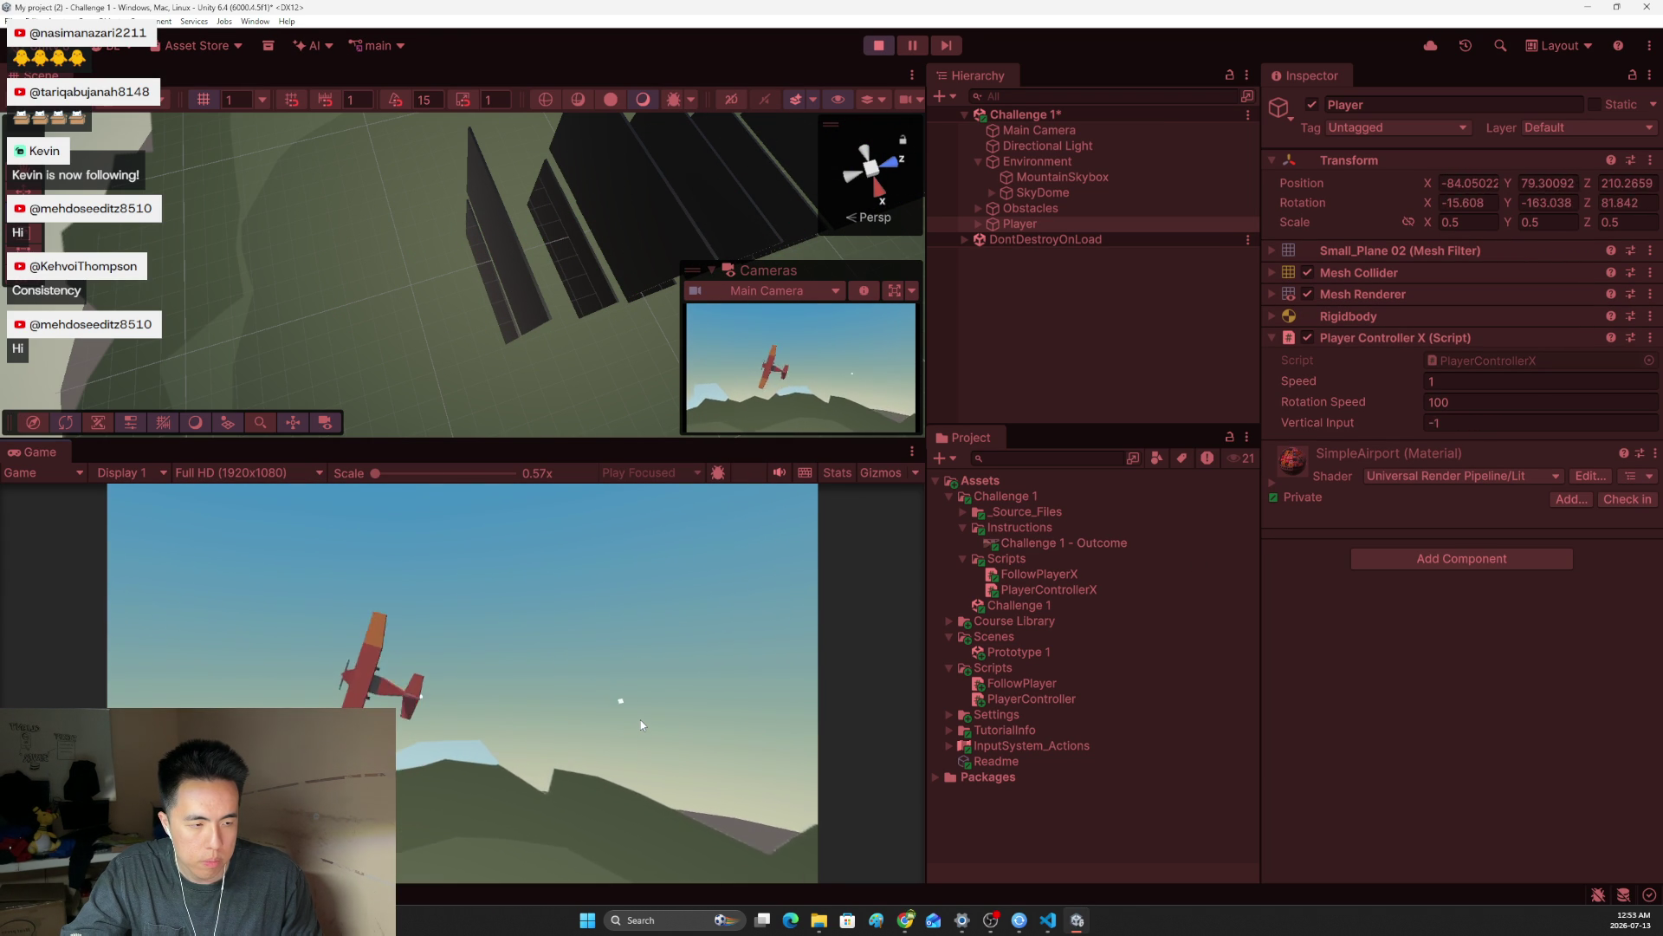
key(Down)
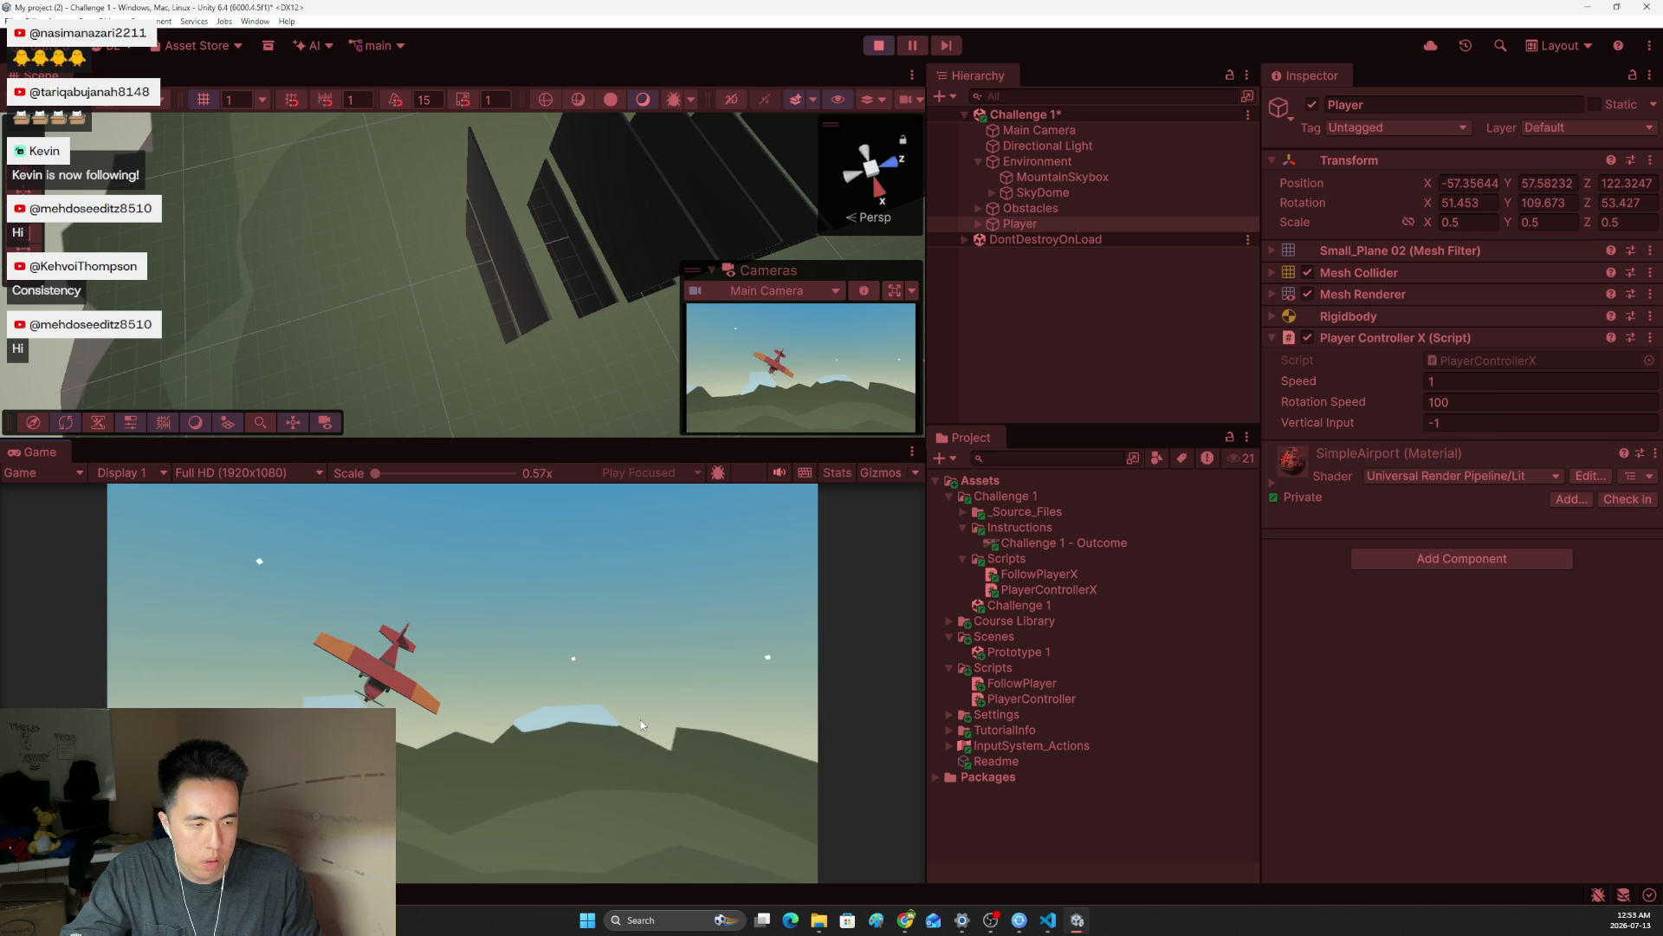
key(Down)
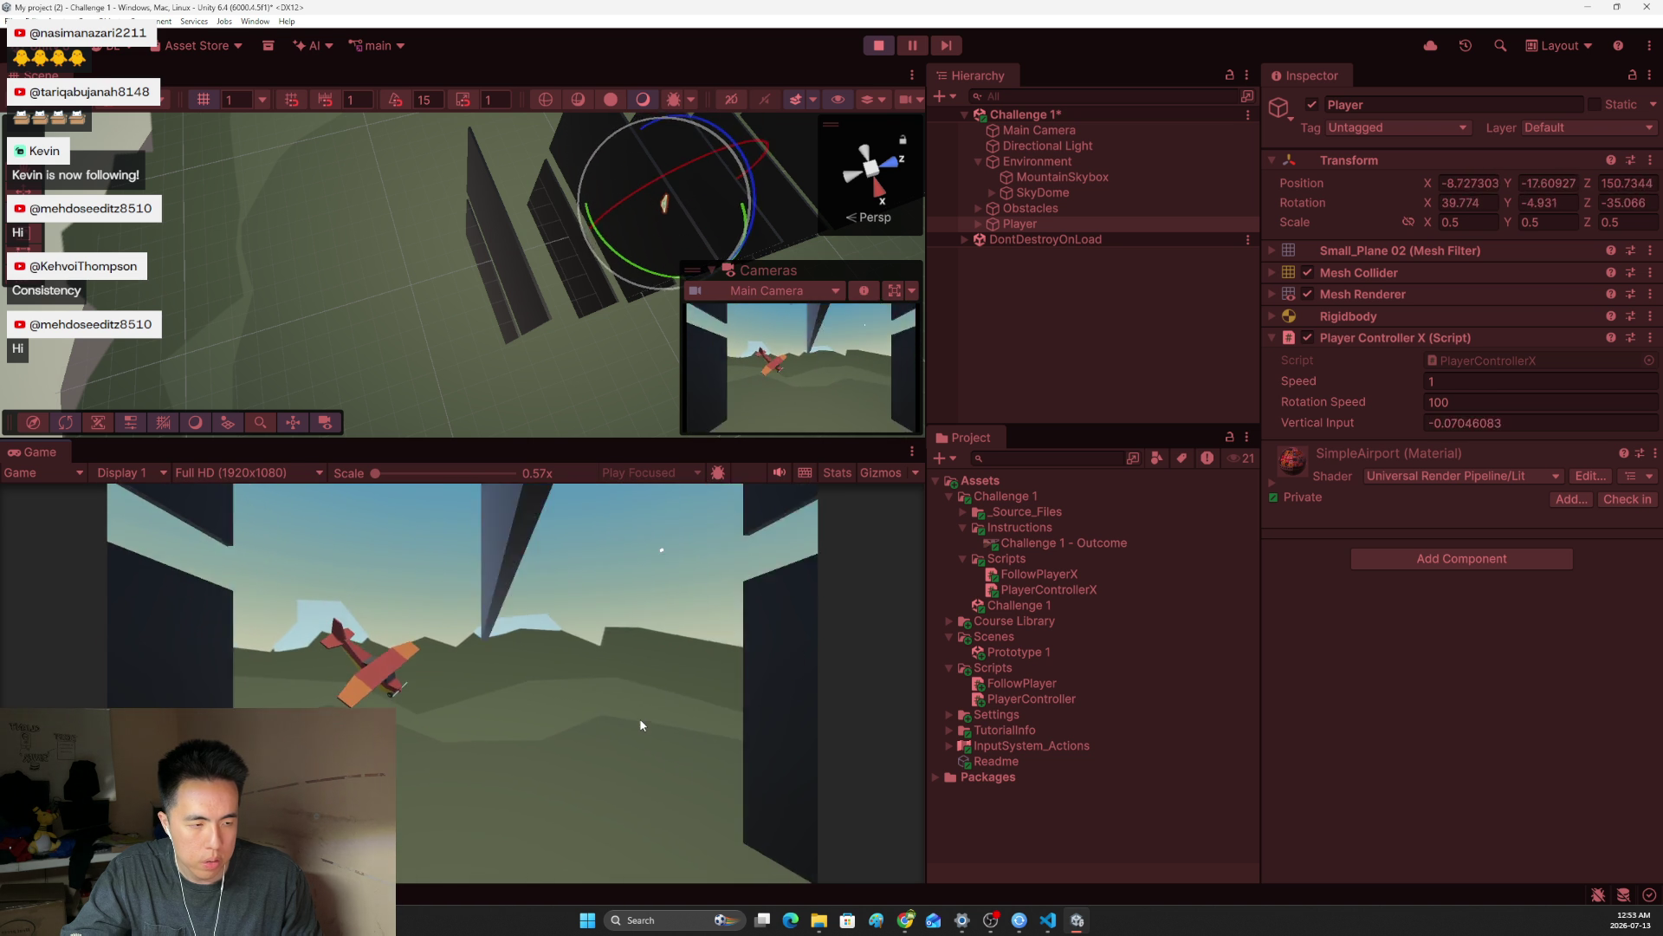
key(Up)
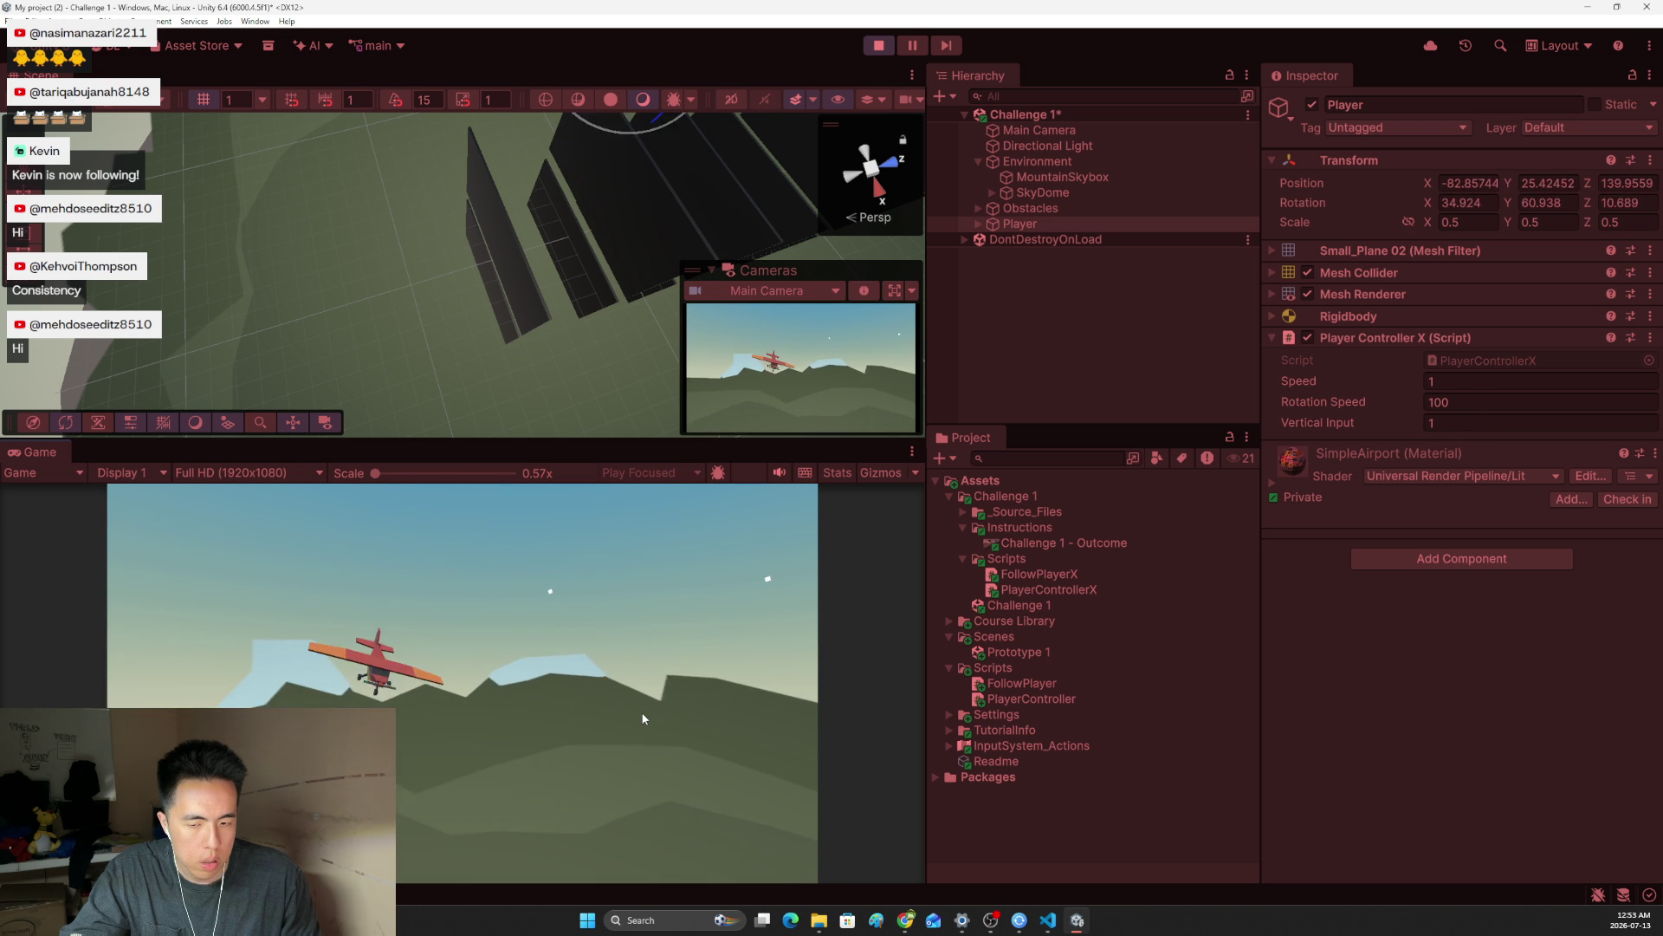
key(Down)
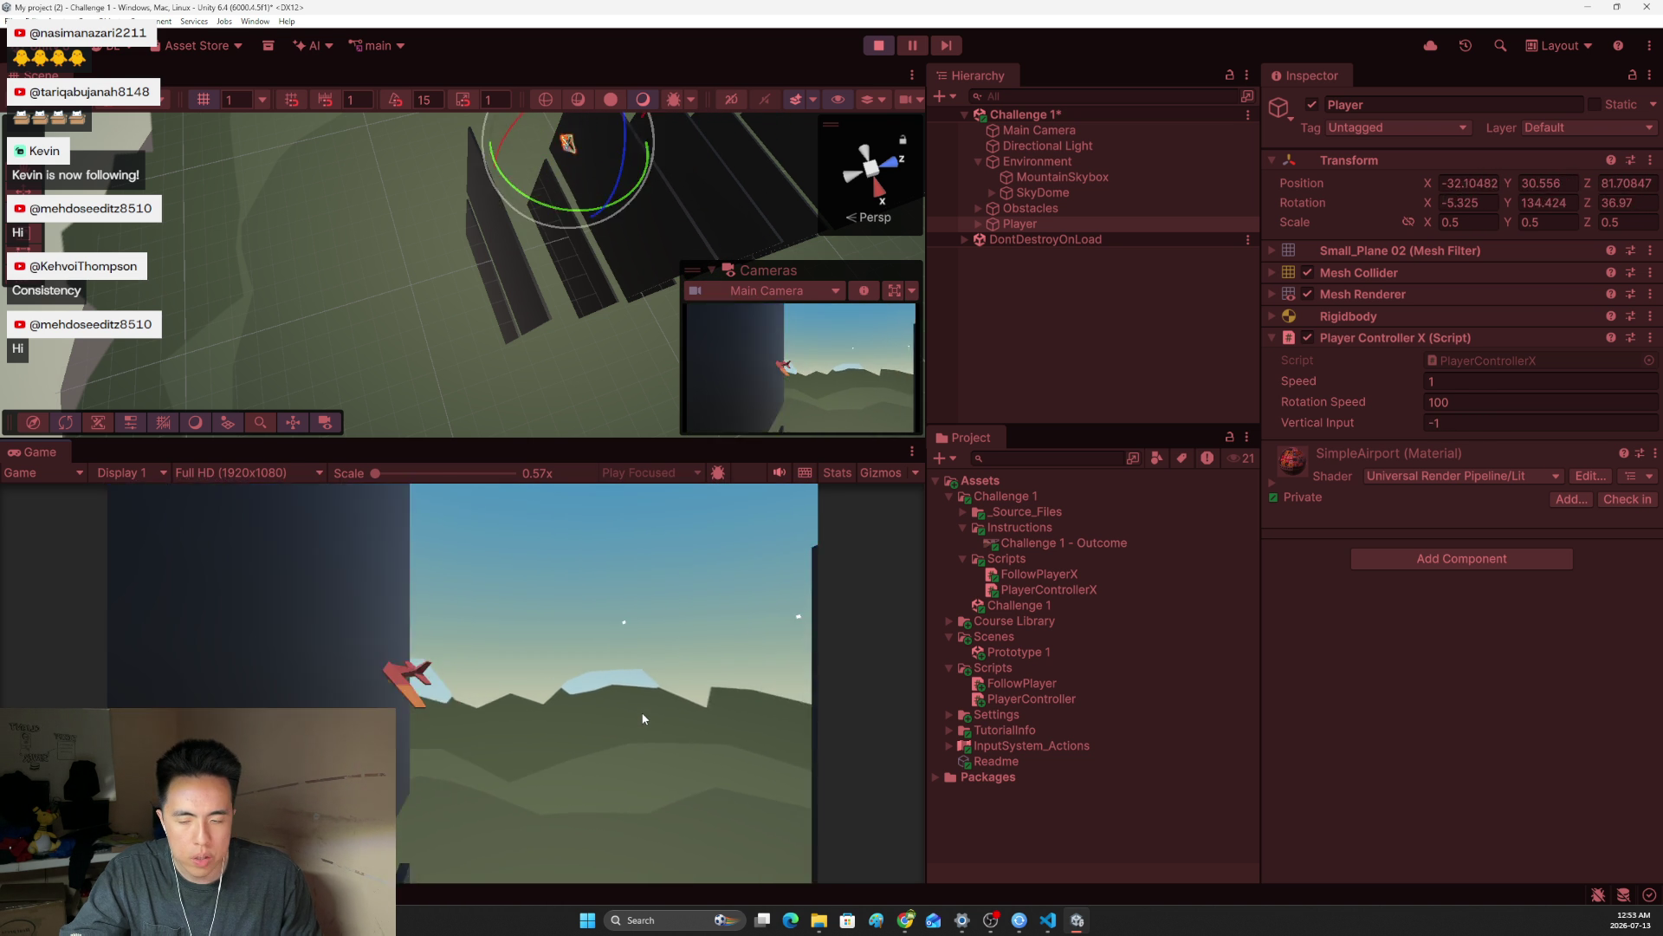
key(alt+Tab)
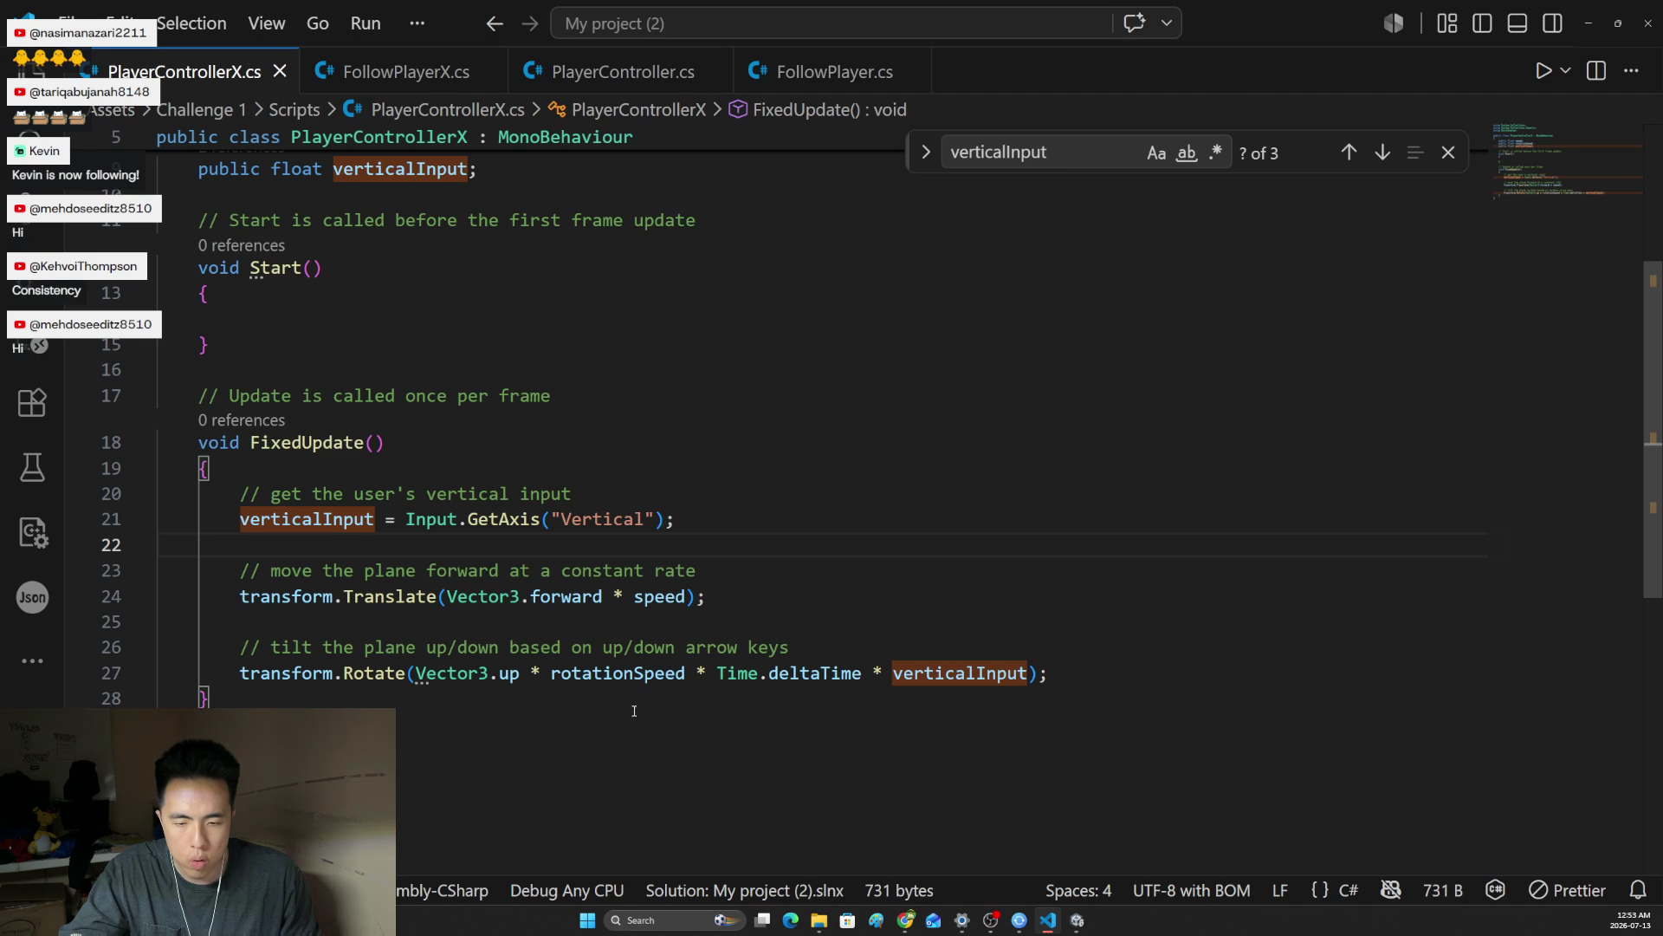
Pitch the plane once more in the running game to check the tilt behaviour
key(alt+Tab)
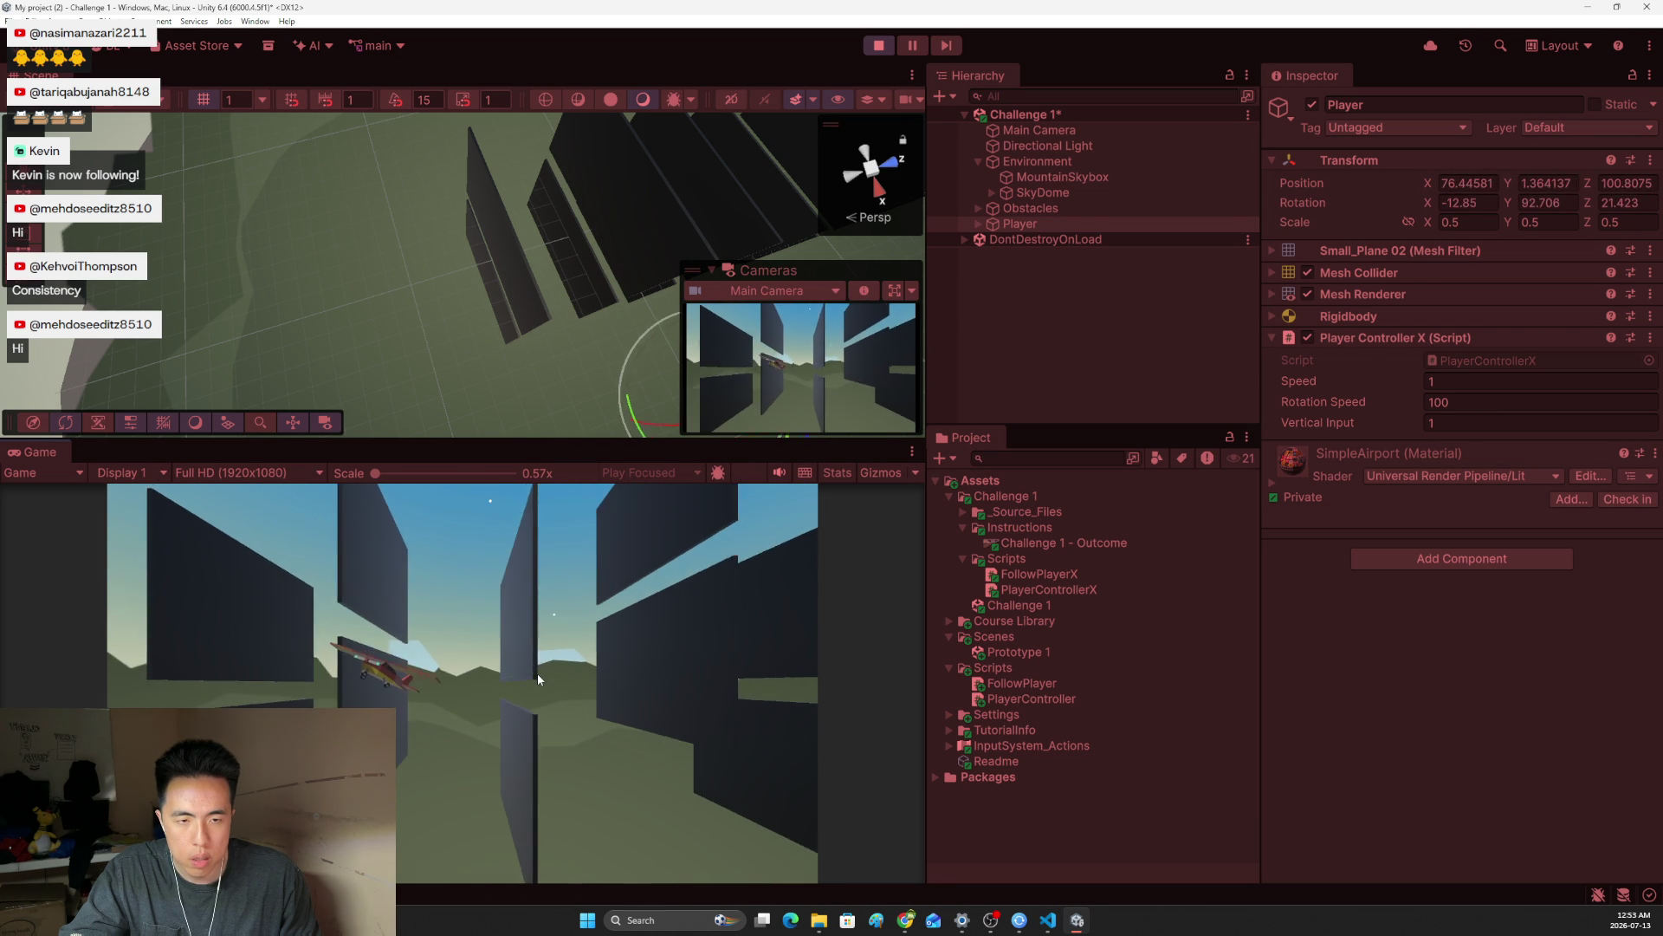
key(Down)
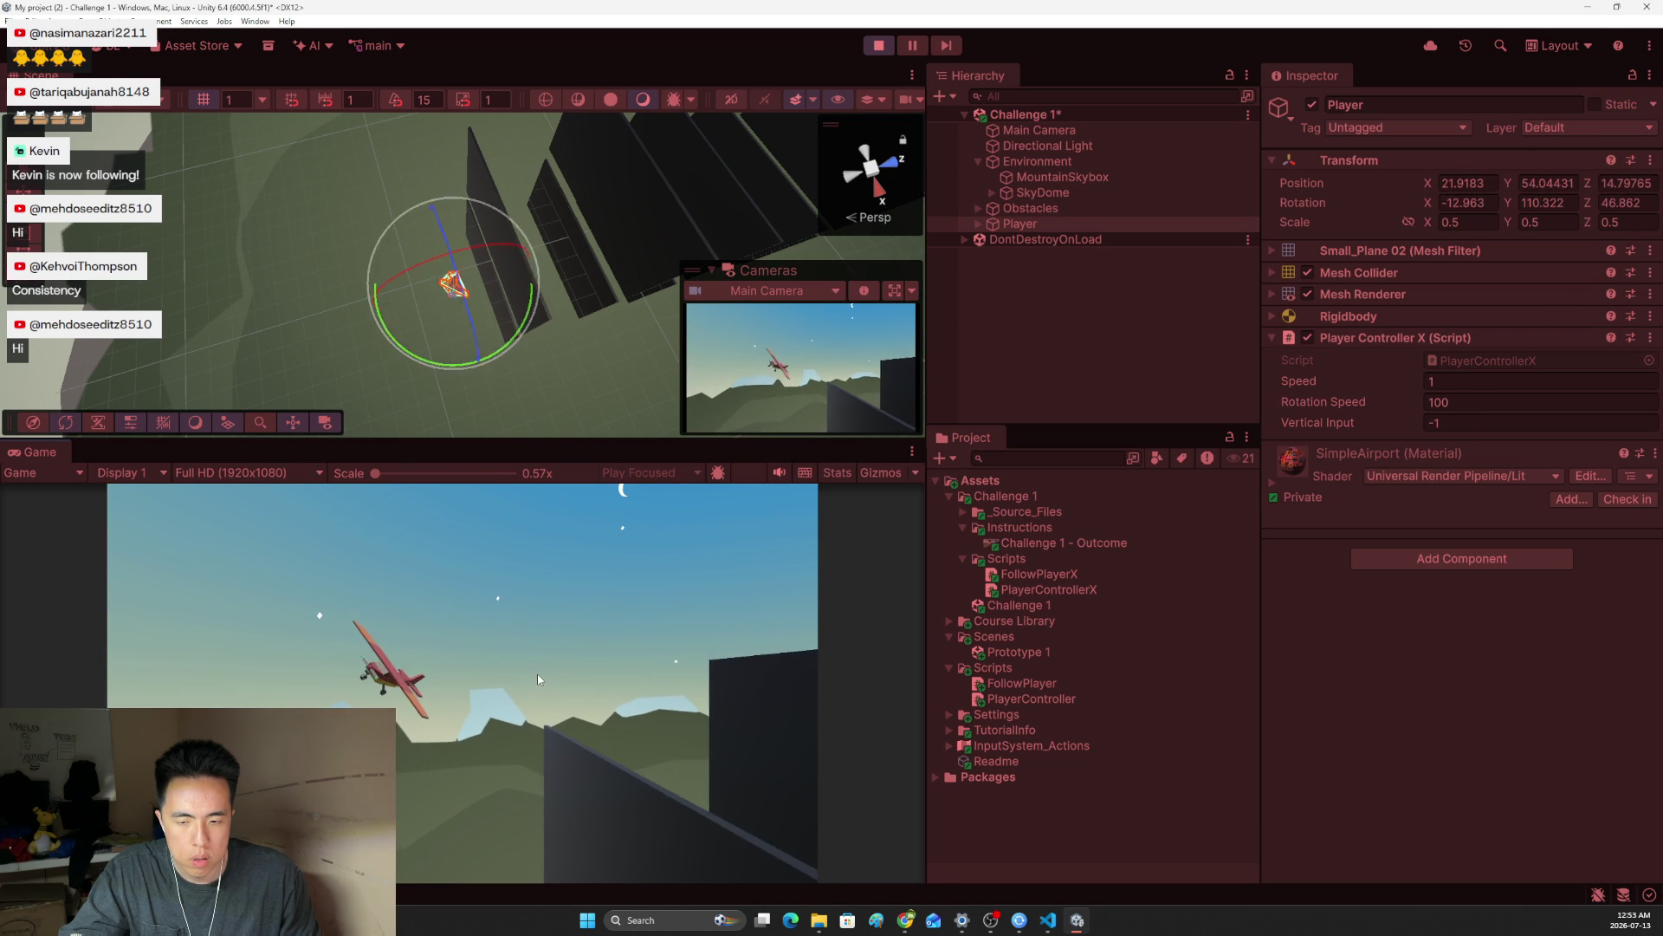
key(alt+Tab)
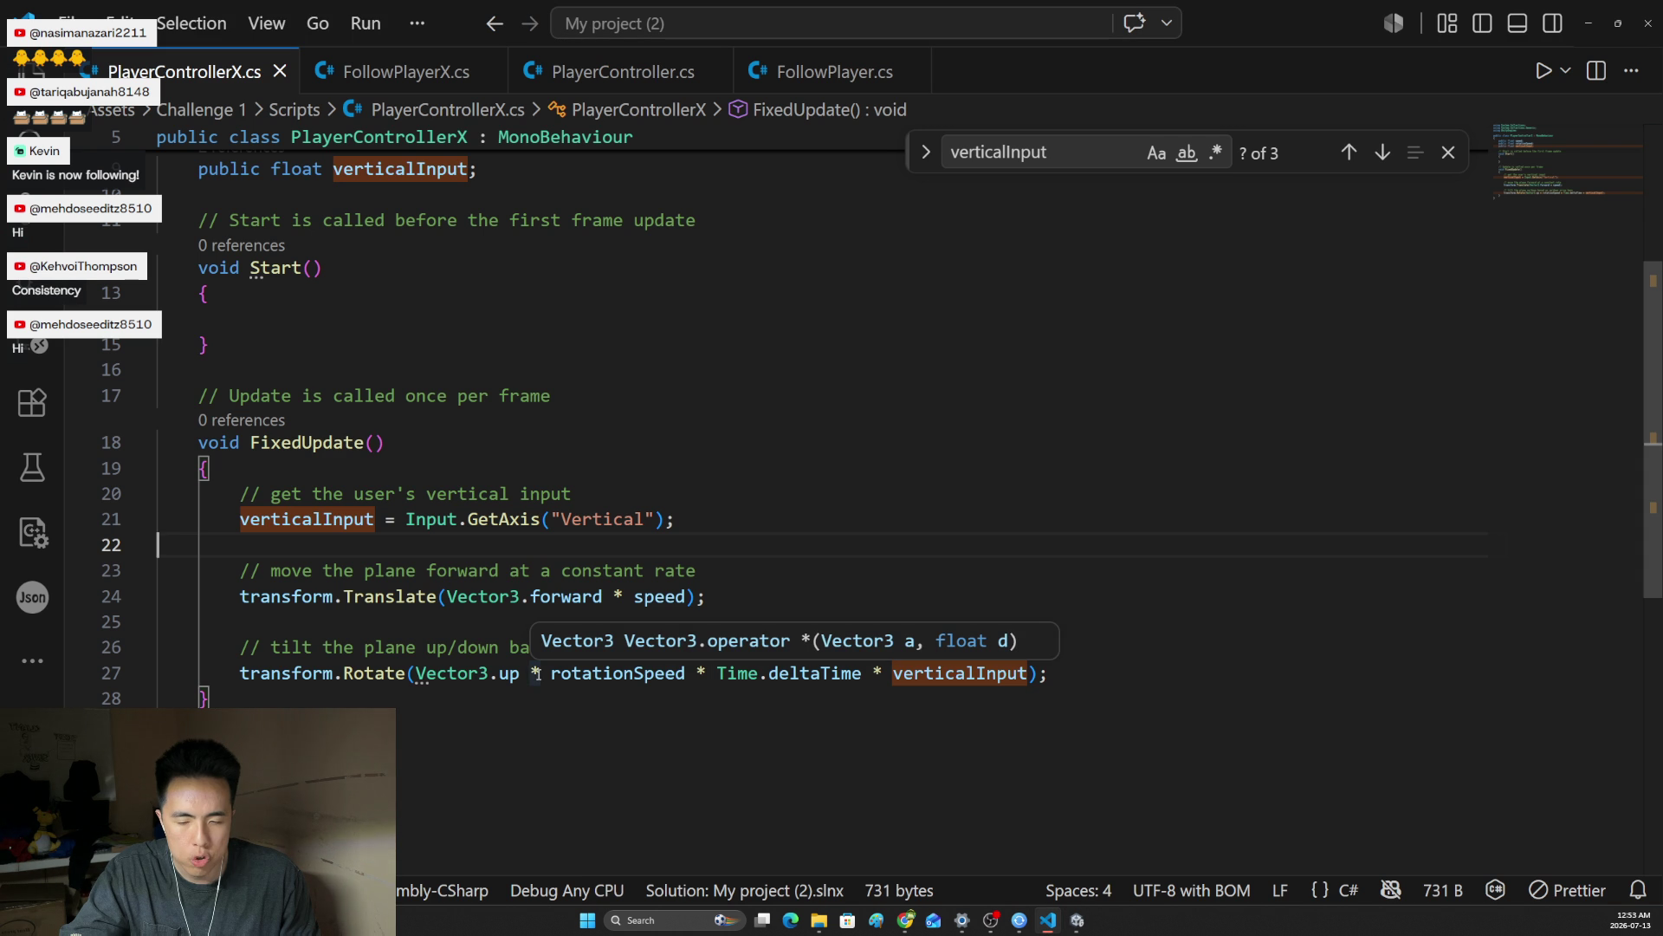
Change the tilt axis on line 27 from Vector3.up to Vector3.right
click(505, 675)
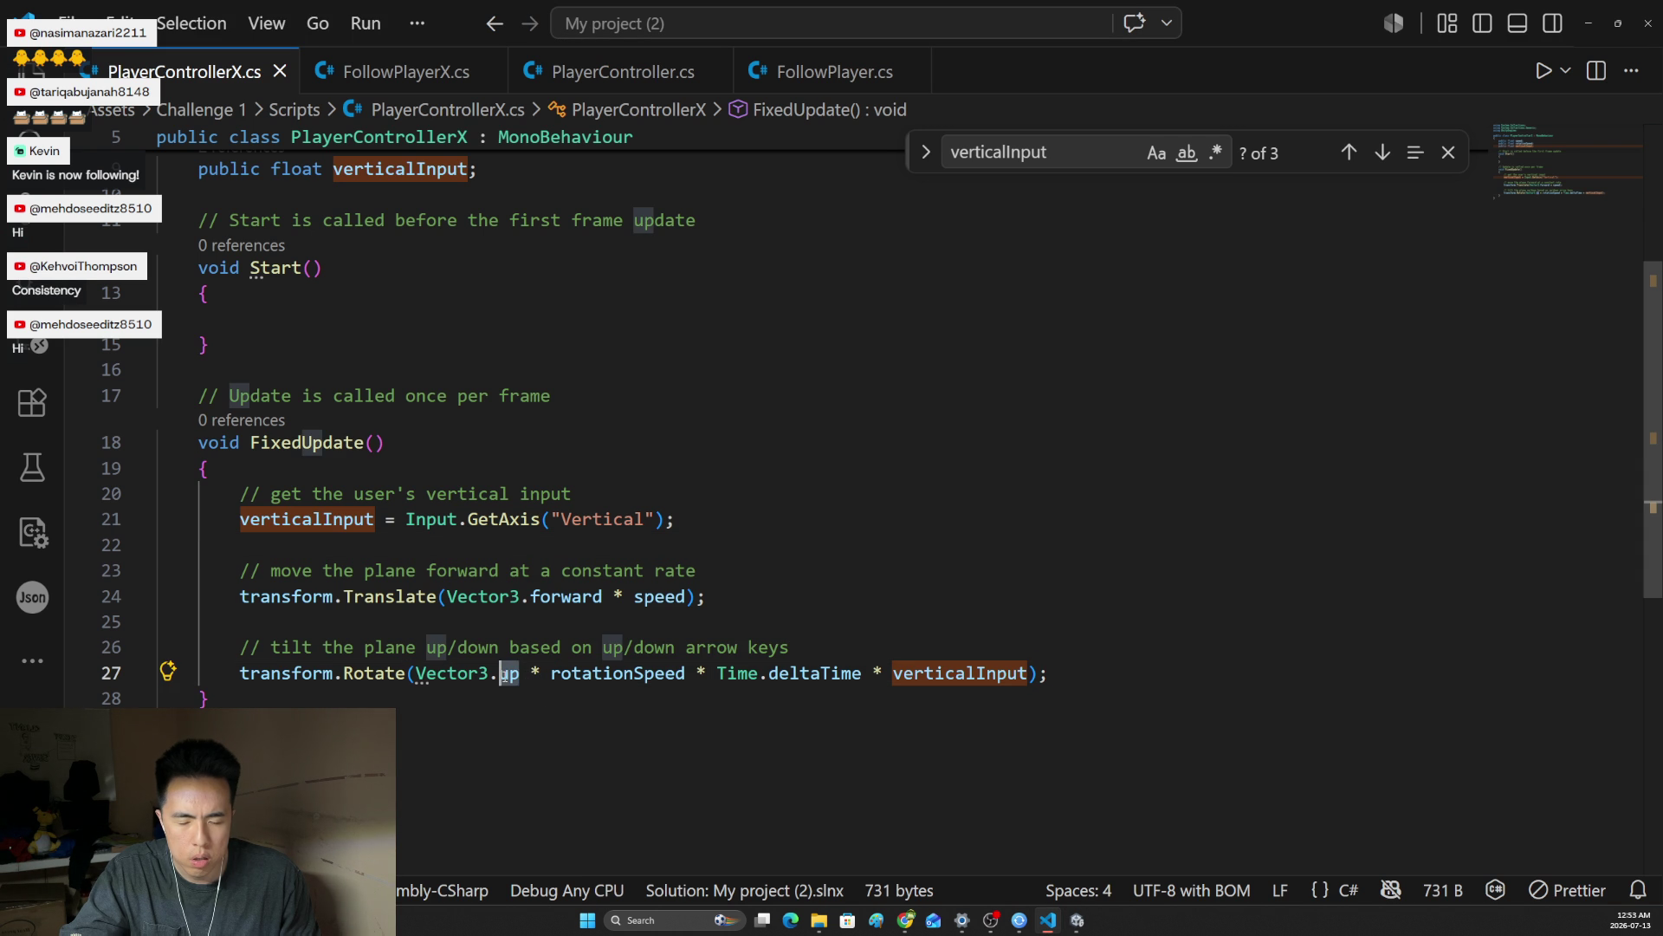
key(BackSpace)
text(right)
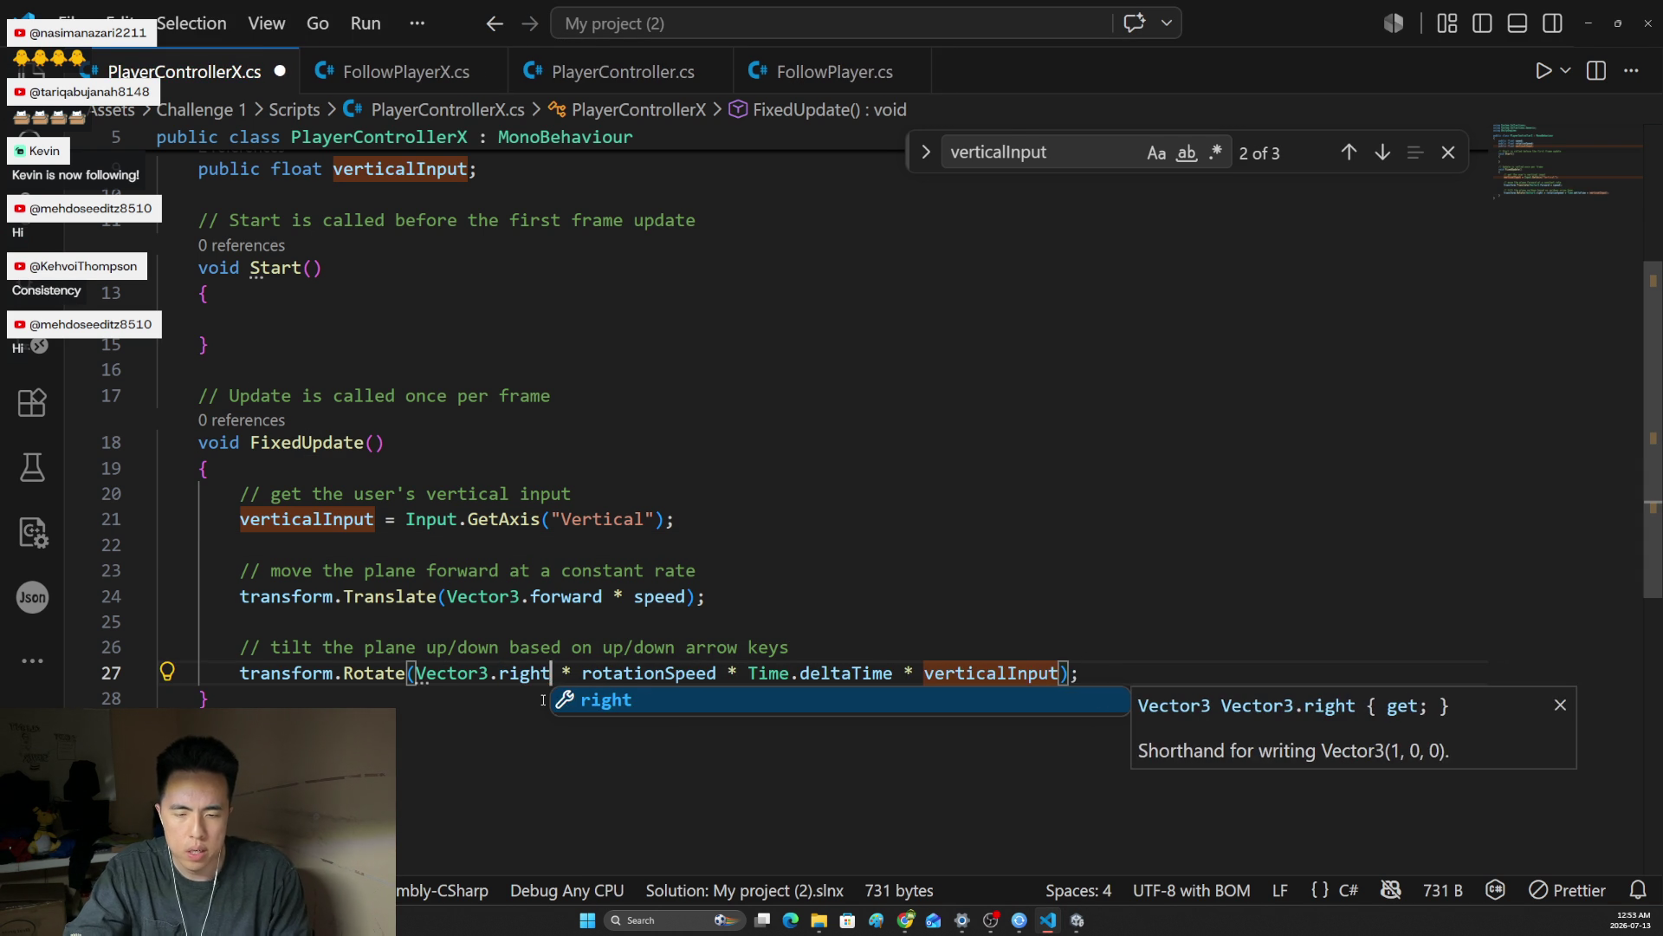
key(alt+Tab)
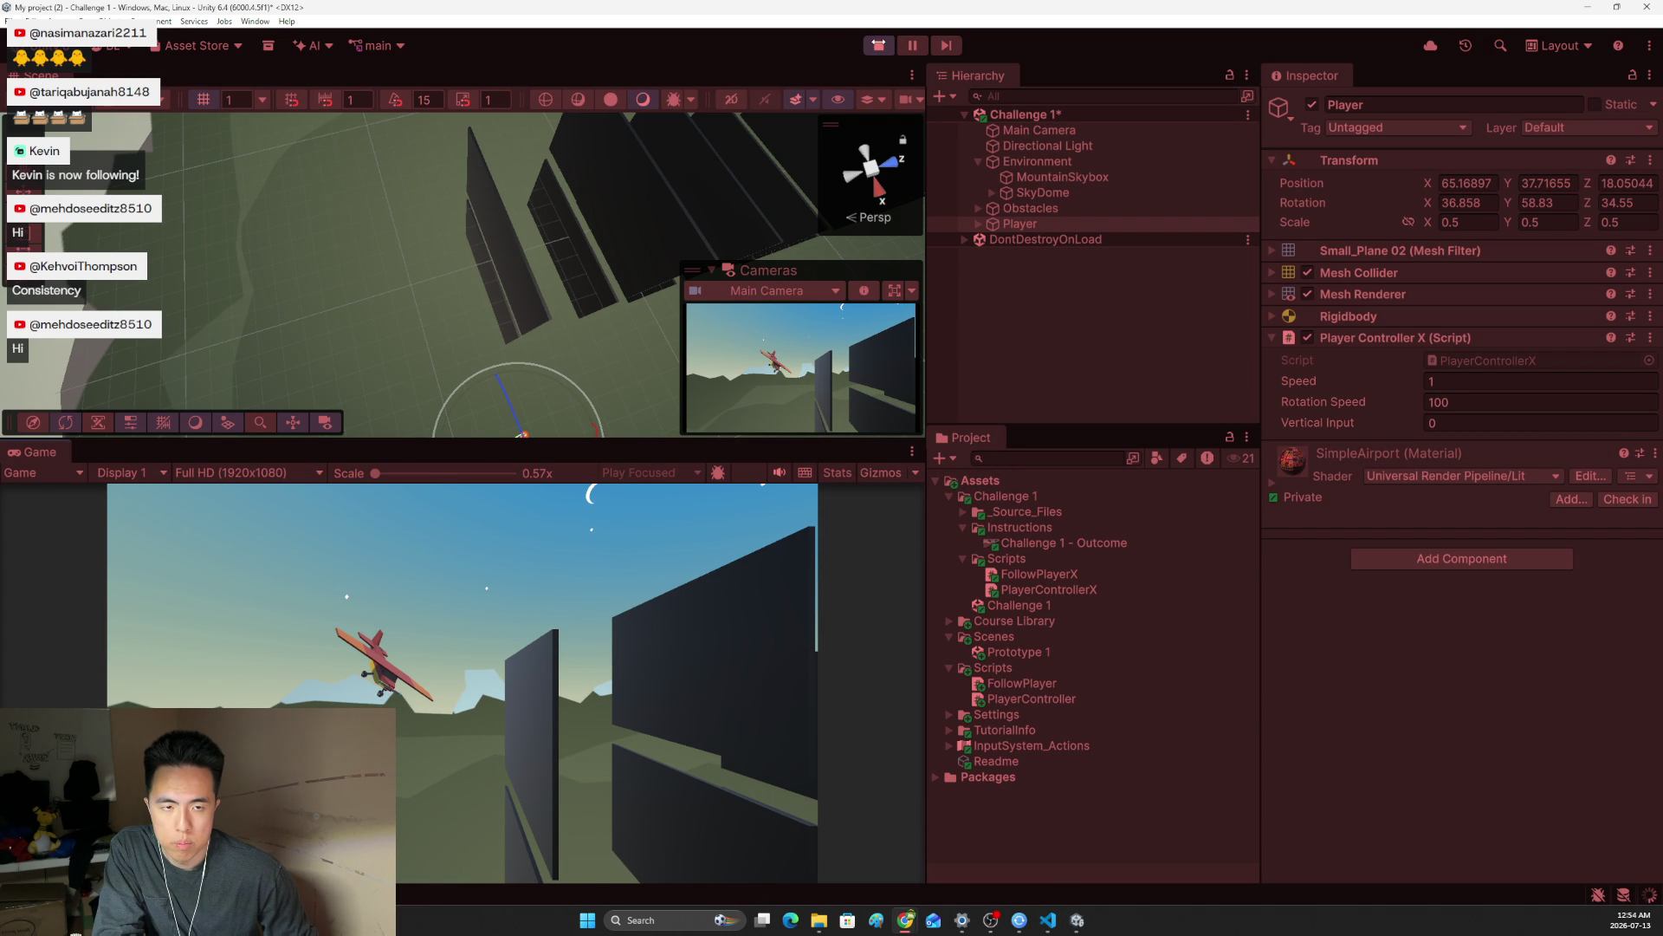
Retest the plane's pitch with the arrow keys in play mode, then set Player Speed to 0.1
key(ctrl+p)
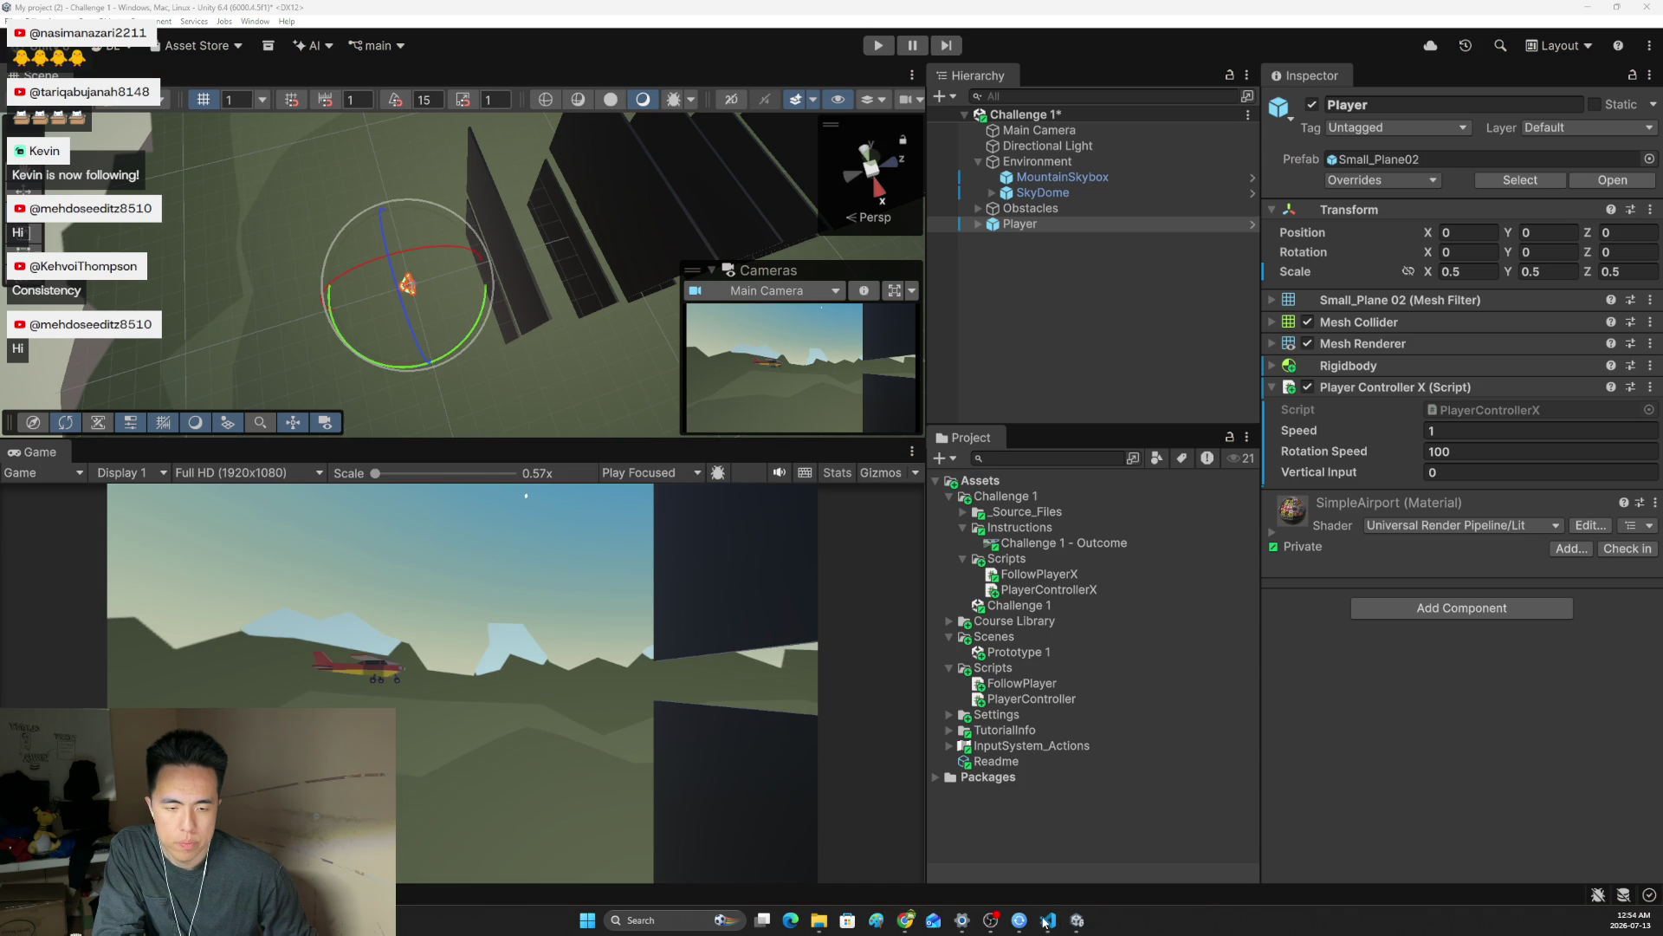
click(877, 45)
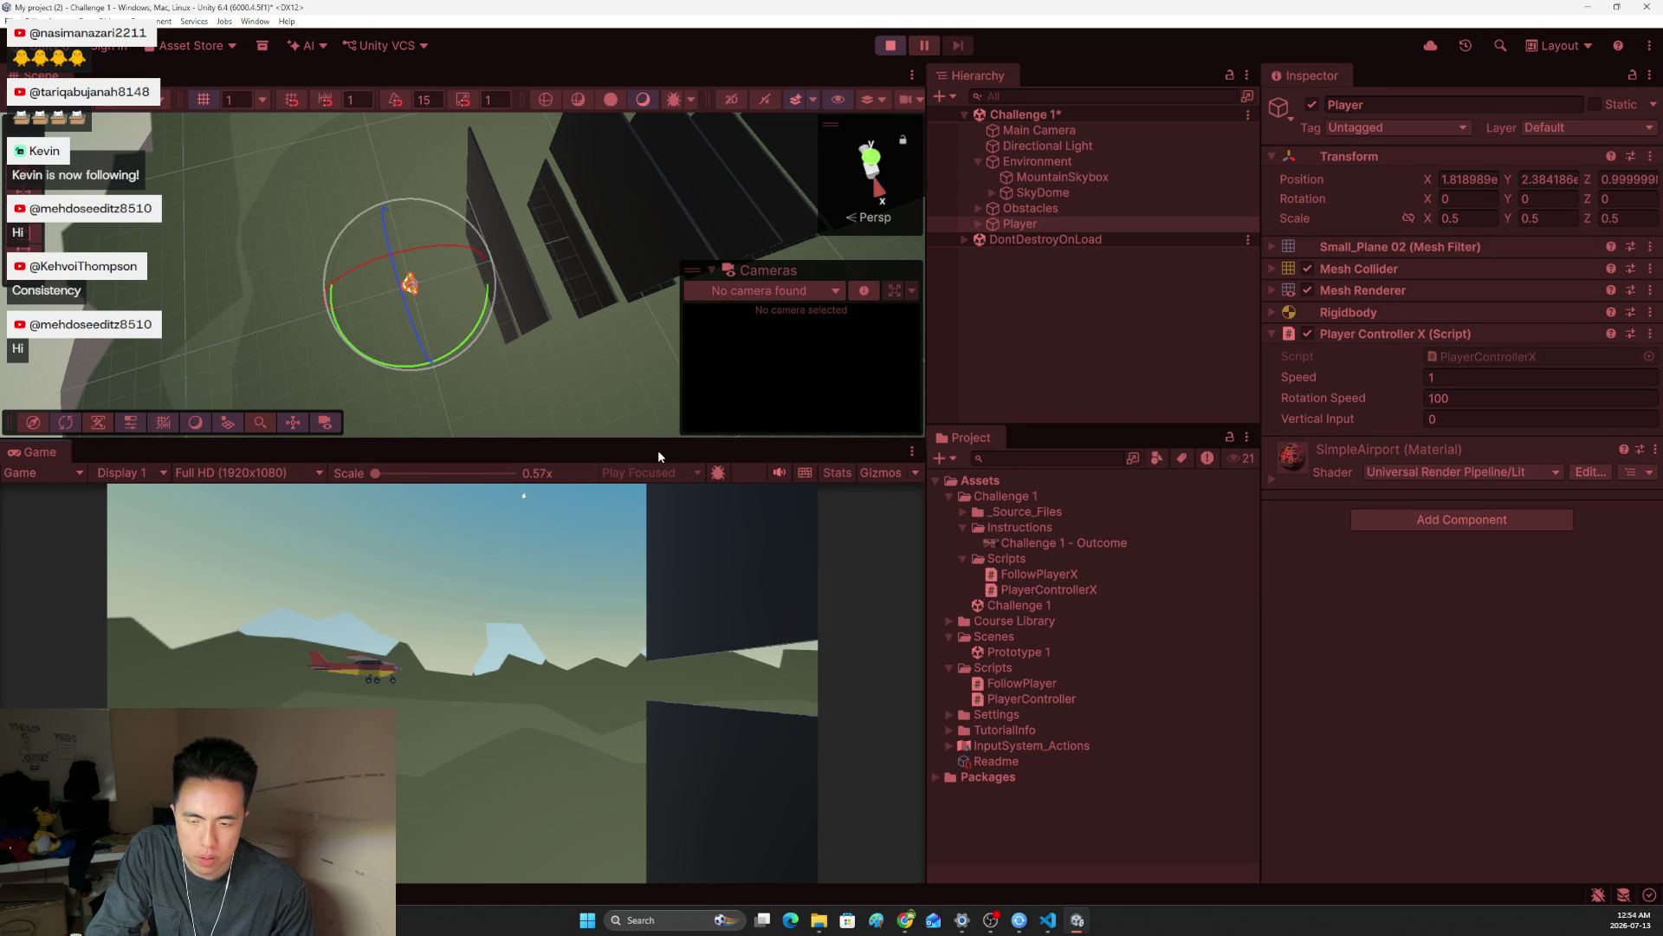
key(Down)
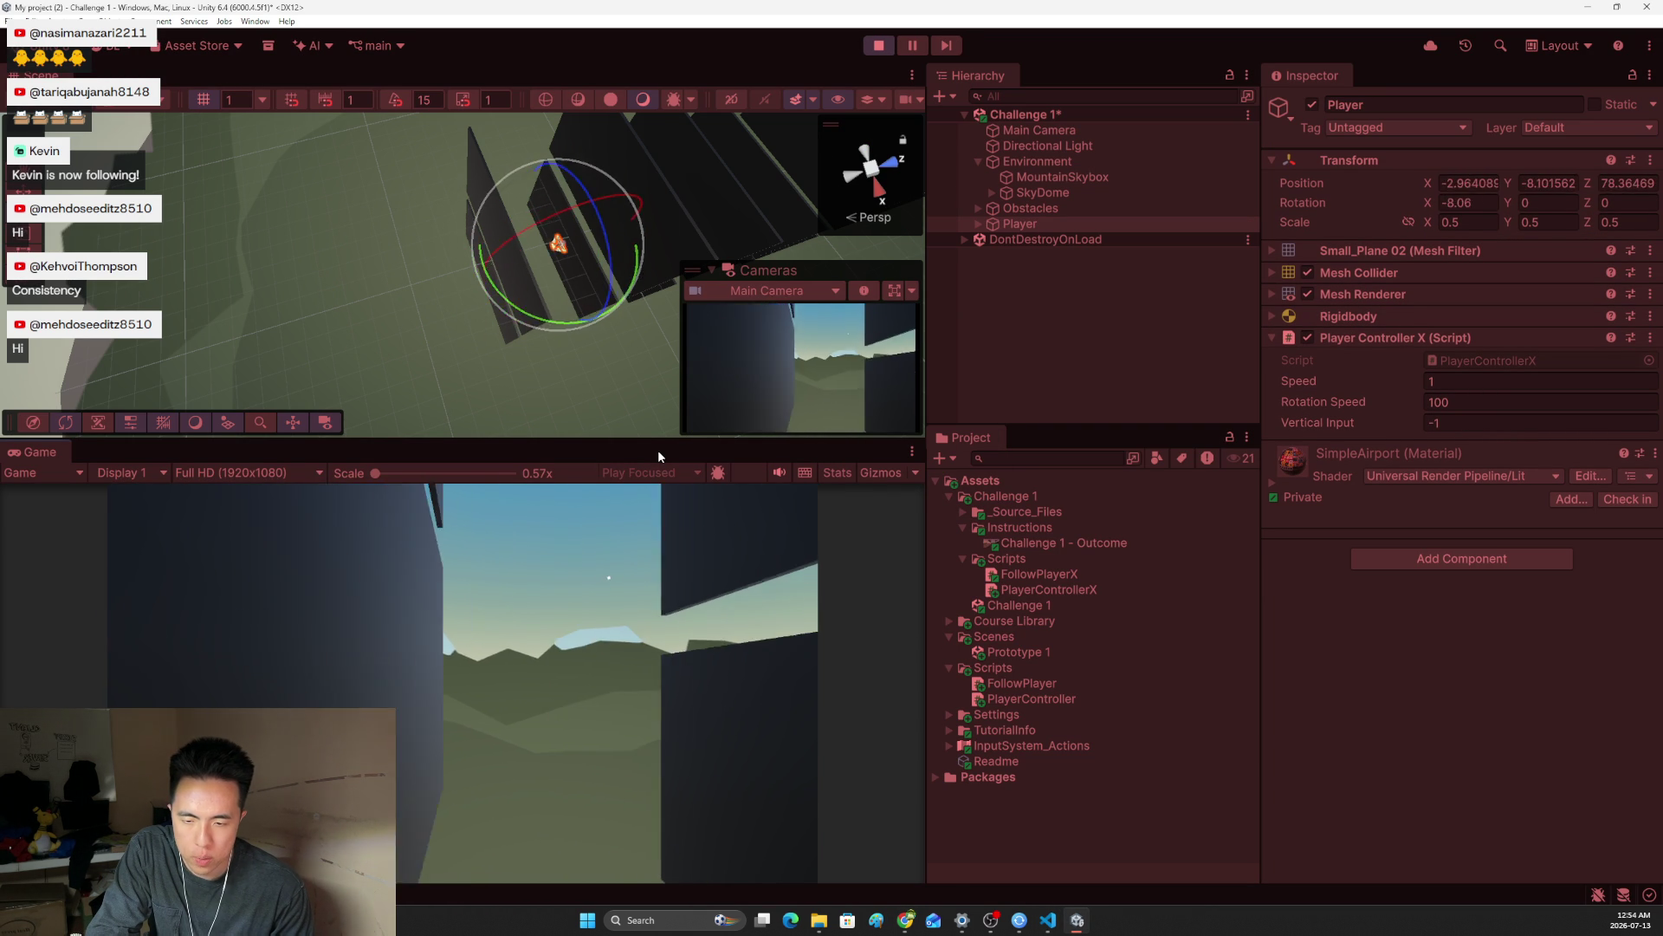
key(Up)
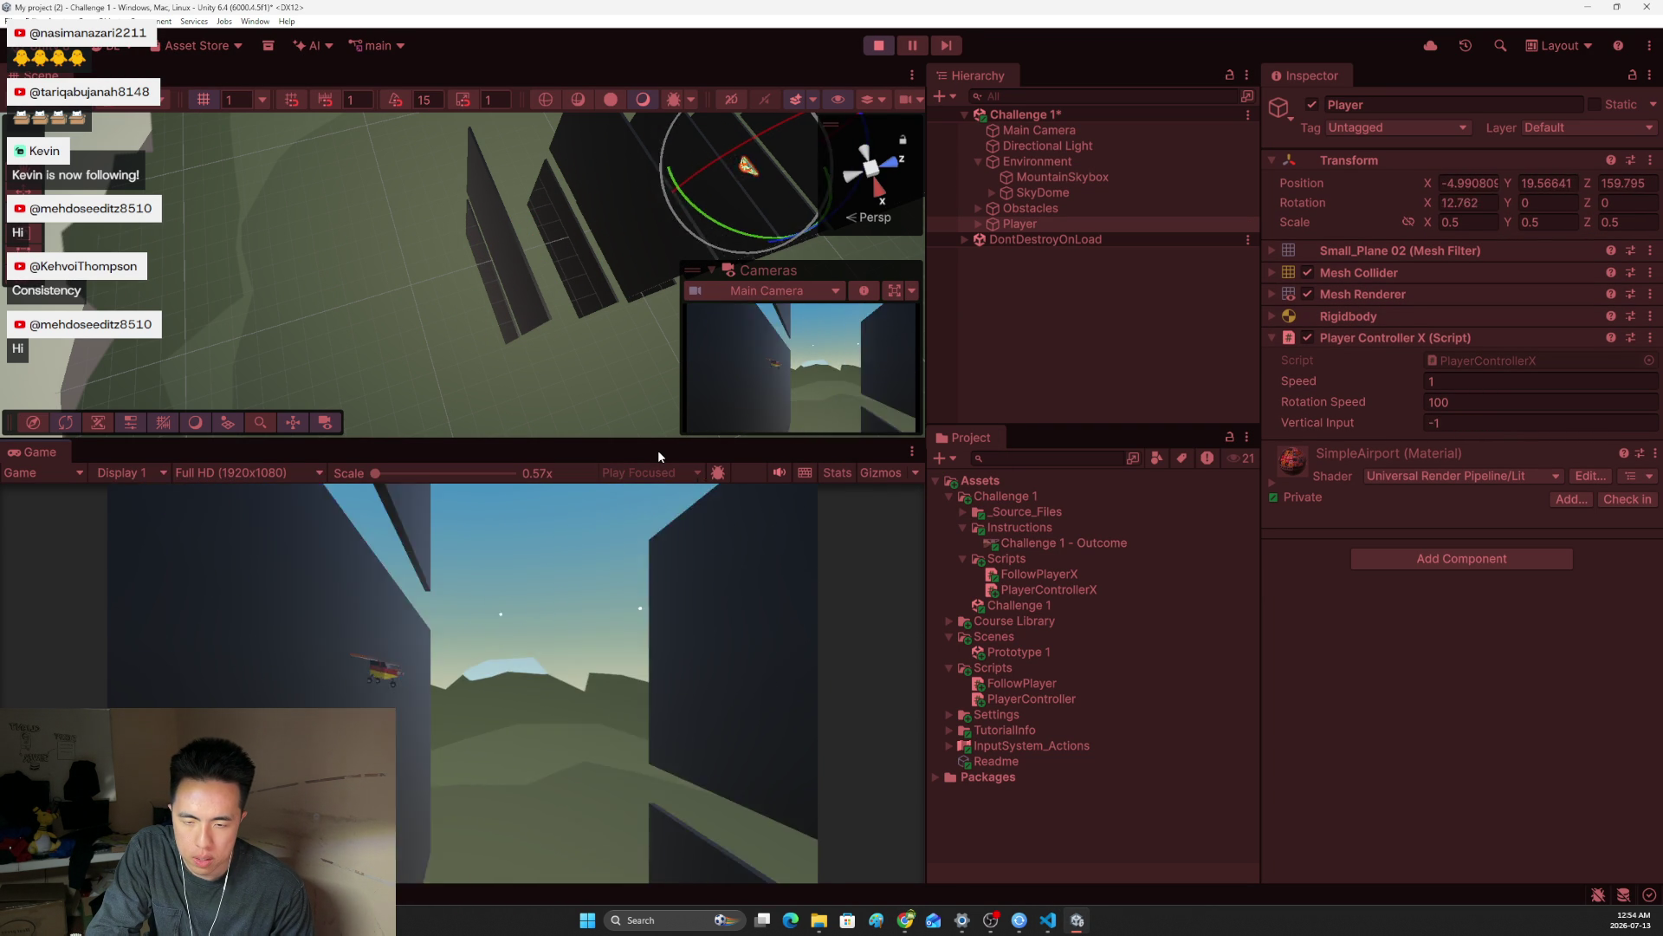
key(Down)
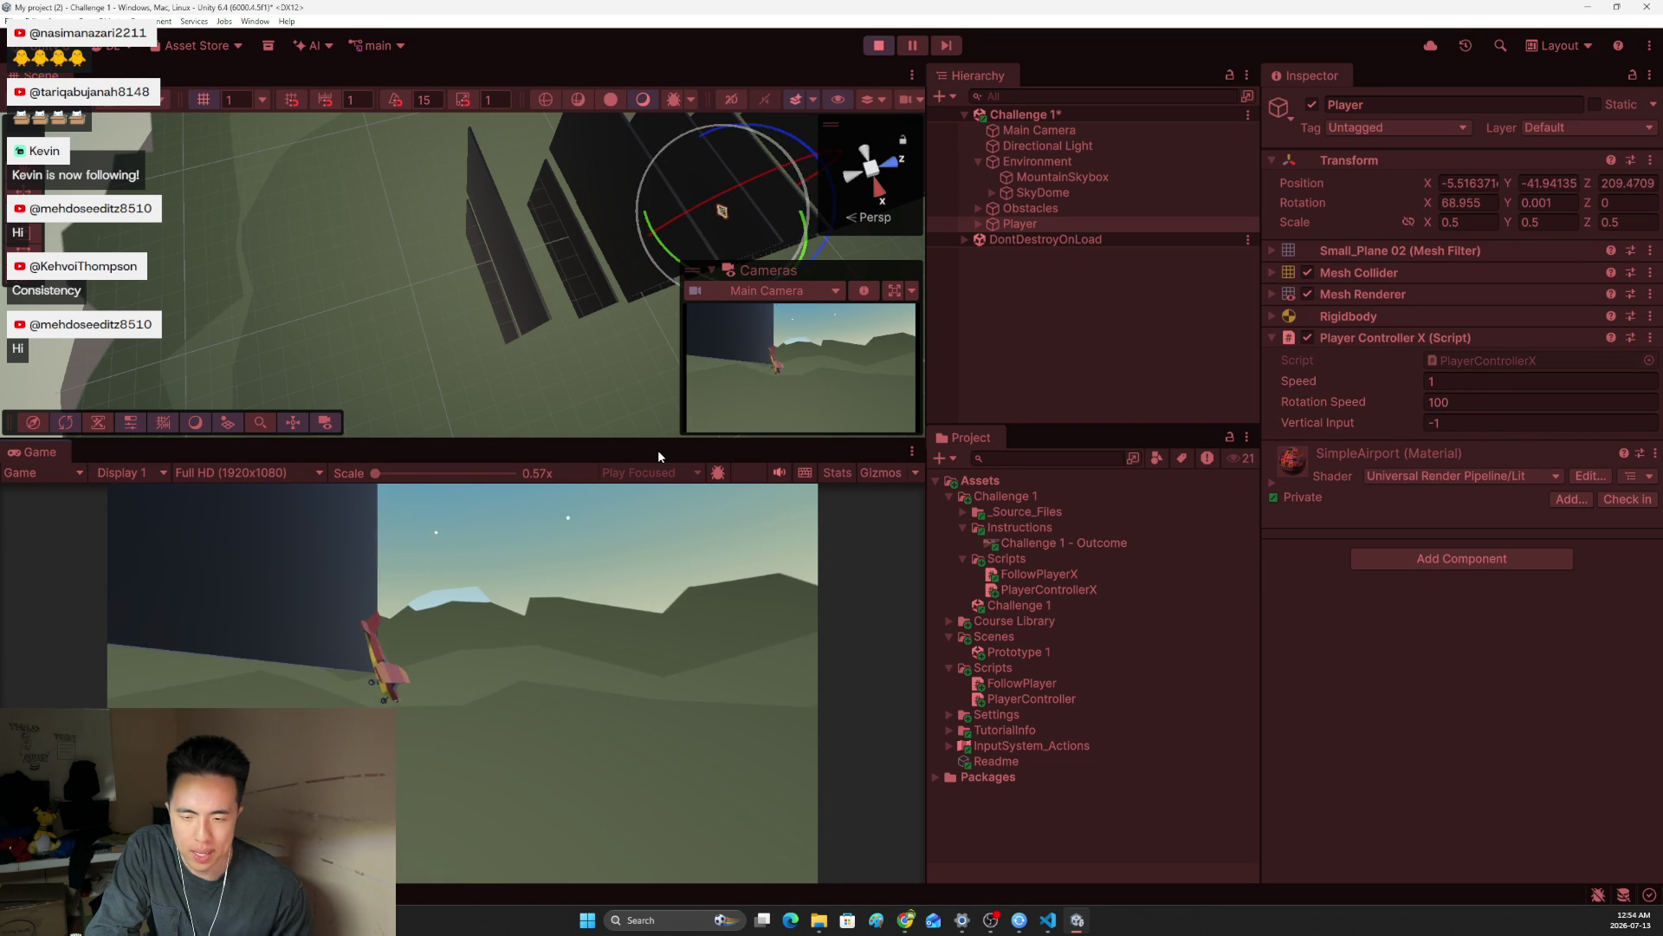
click(878, 45)
text(0.1)
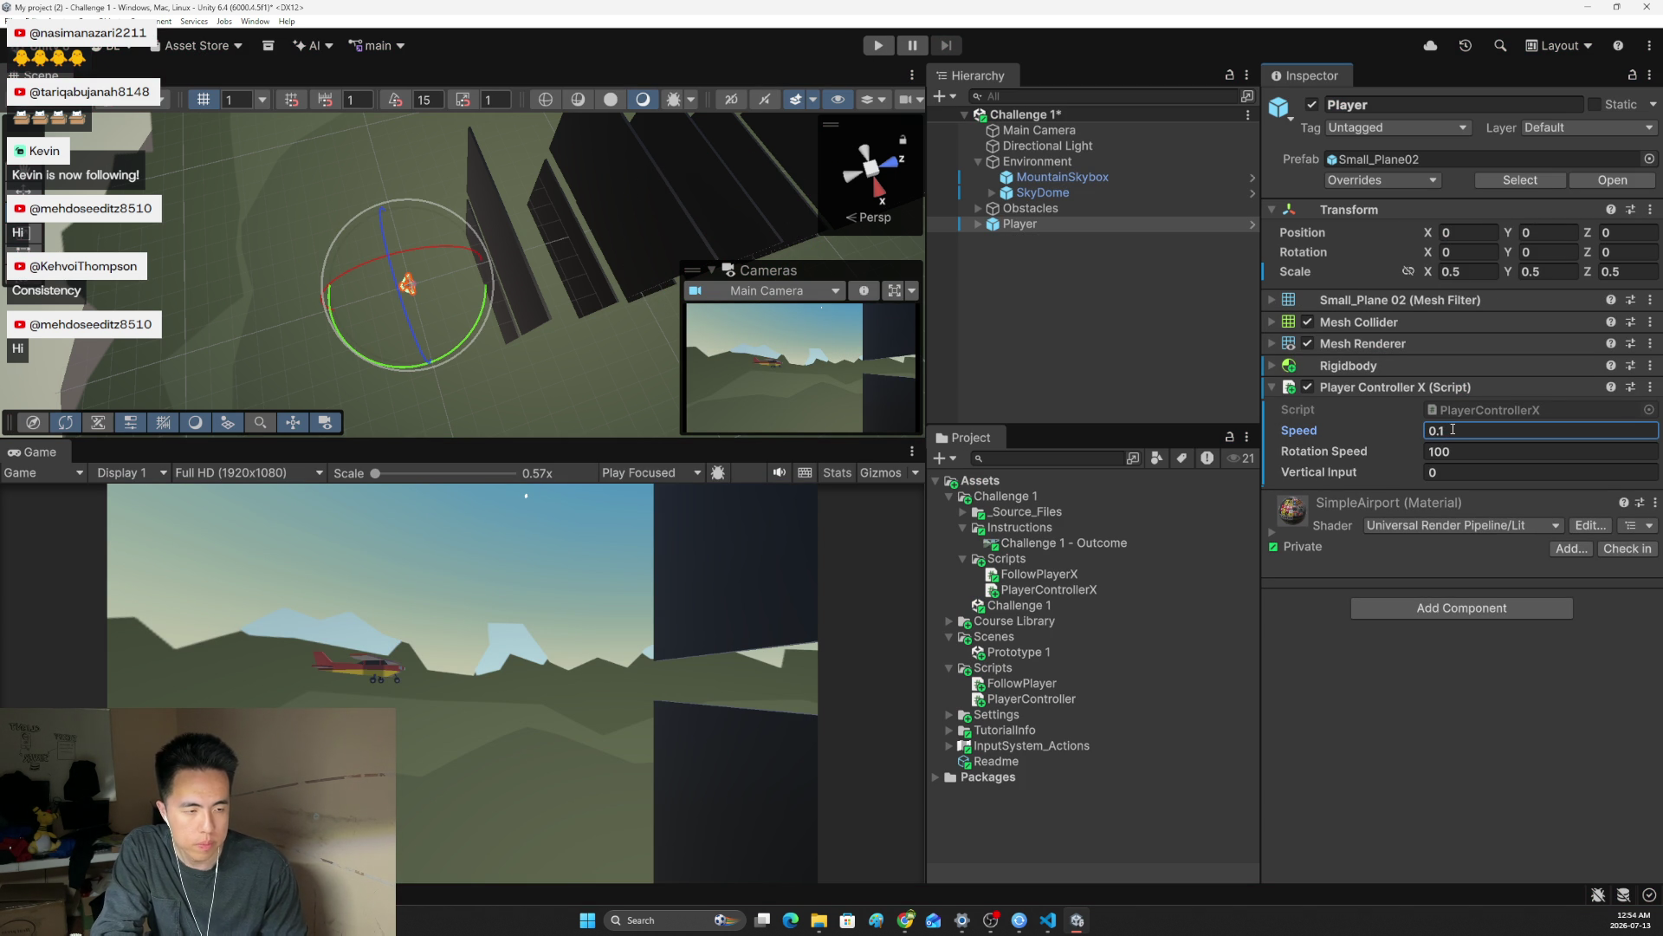
key(Return)
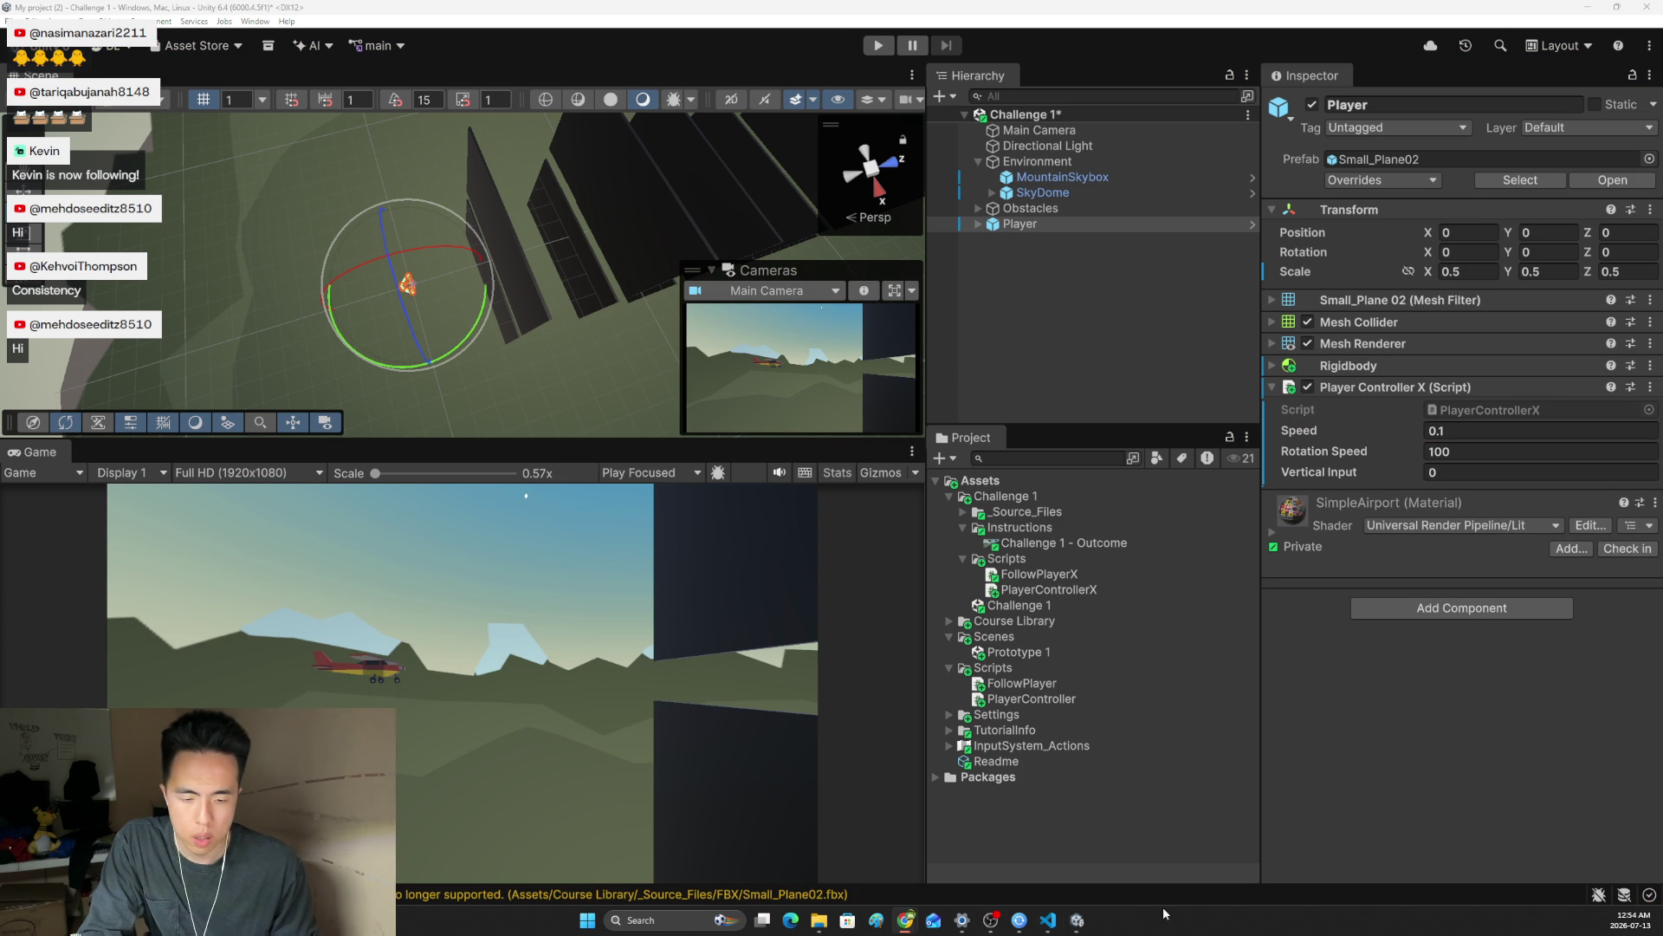
Read the Challenge 1 page down to the Bonus propeller-spin task and Hints, then return to Unity
mouse_move(905, 920)
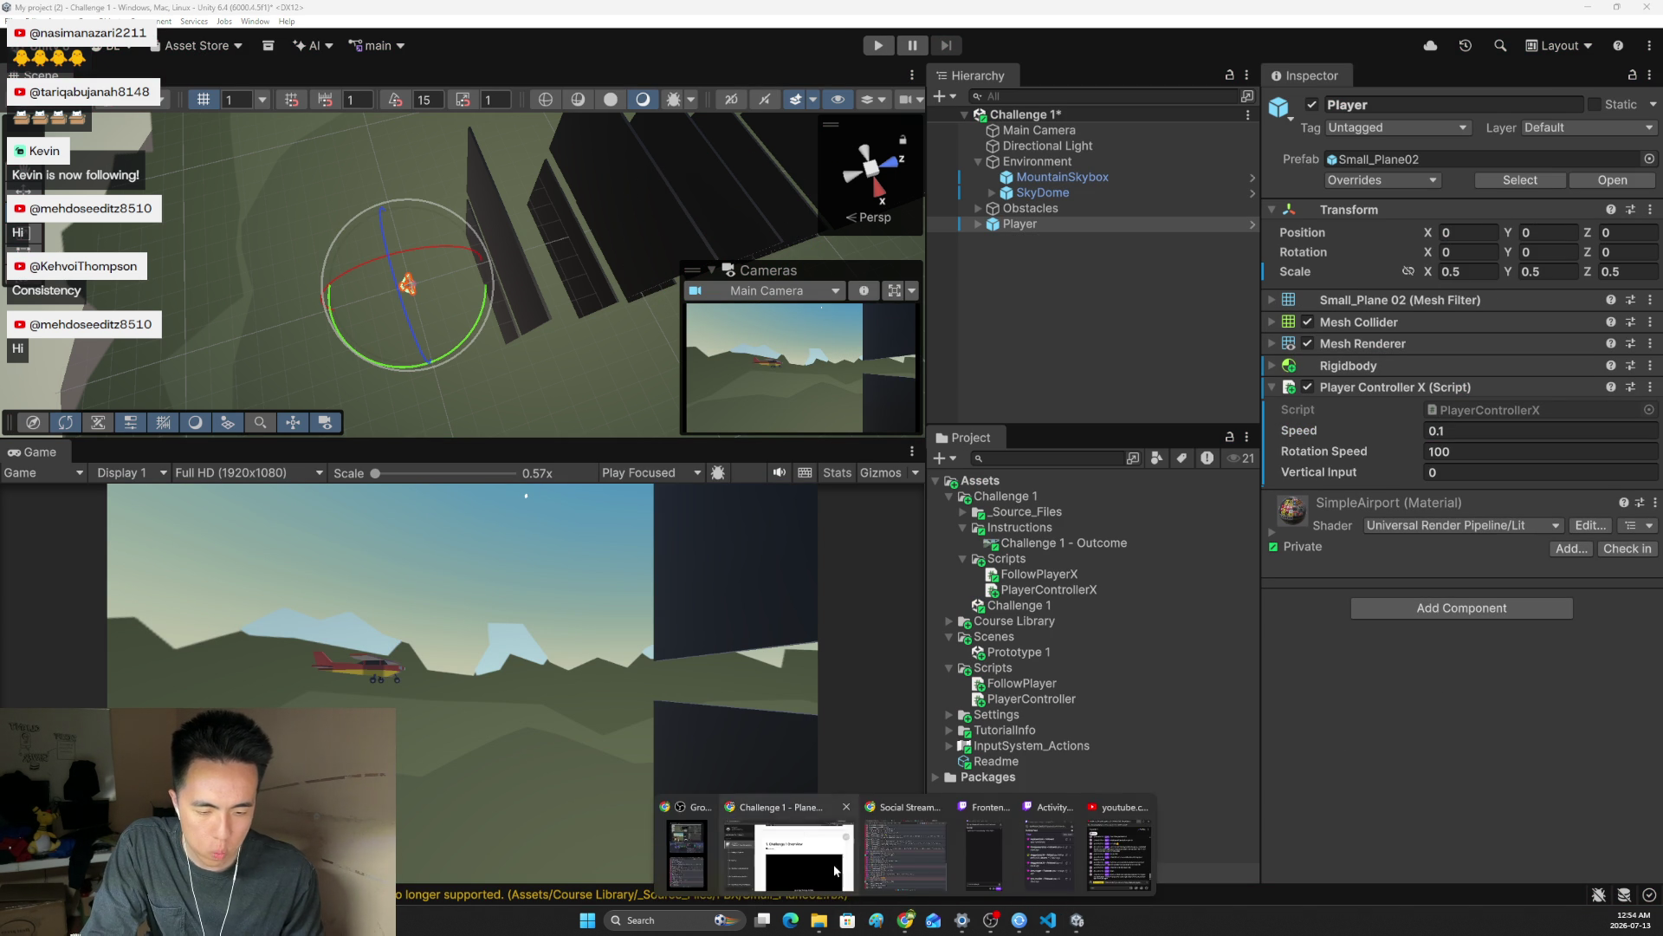
click(844, 878)
scroll(849, 675, down, 10)
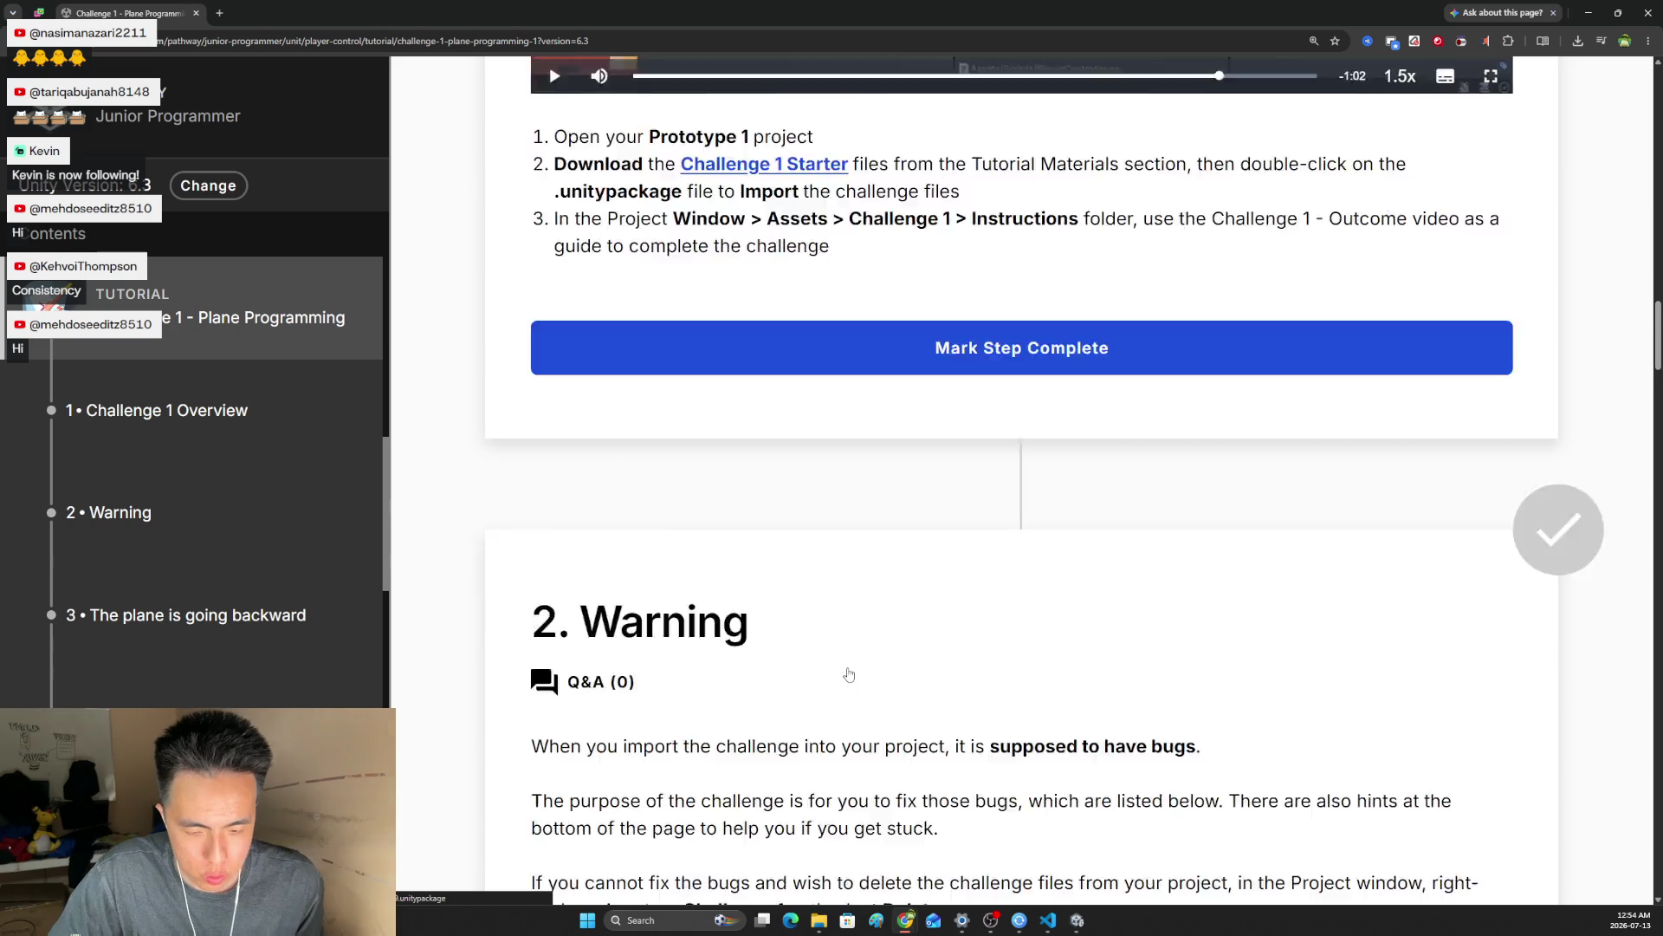
scroll(849, 675, down, 15)
scroll(858, 633, down, 11)
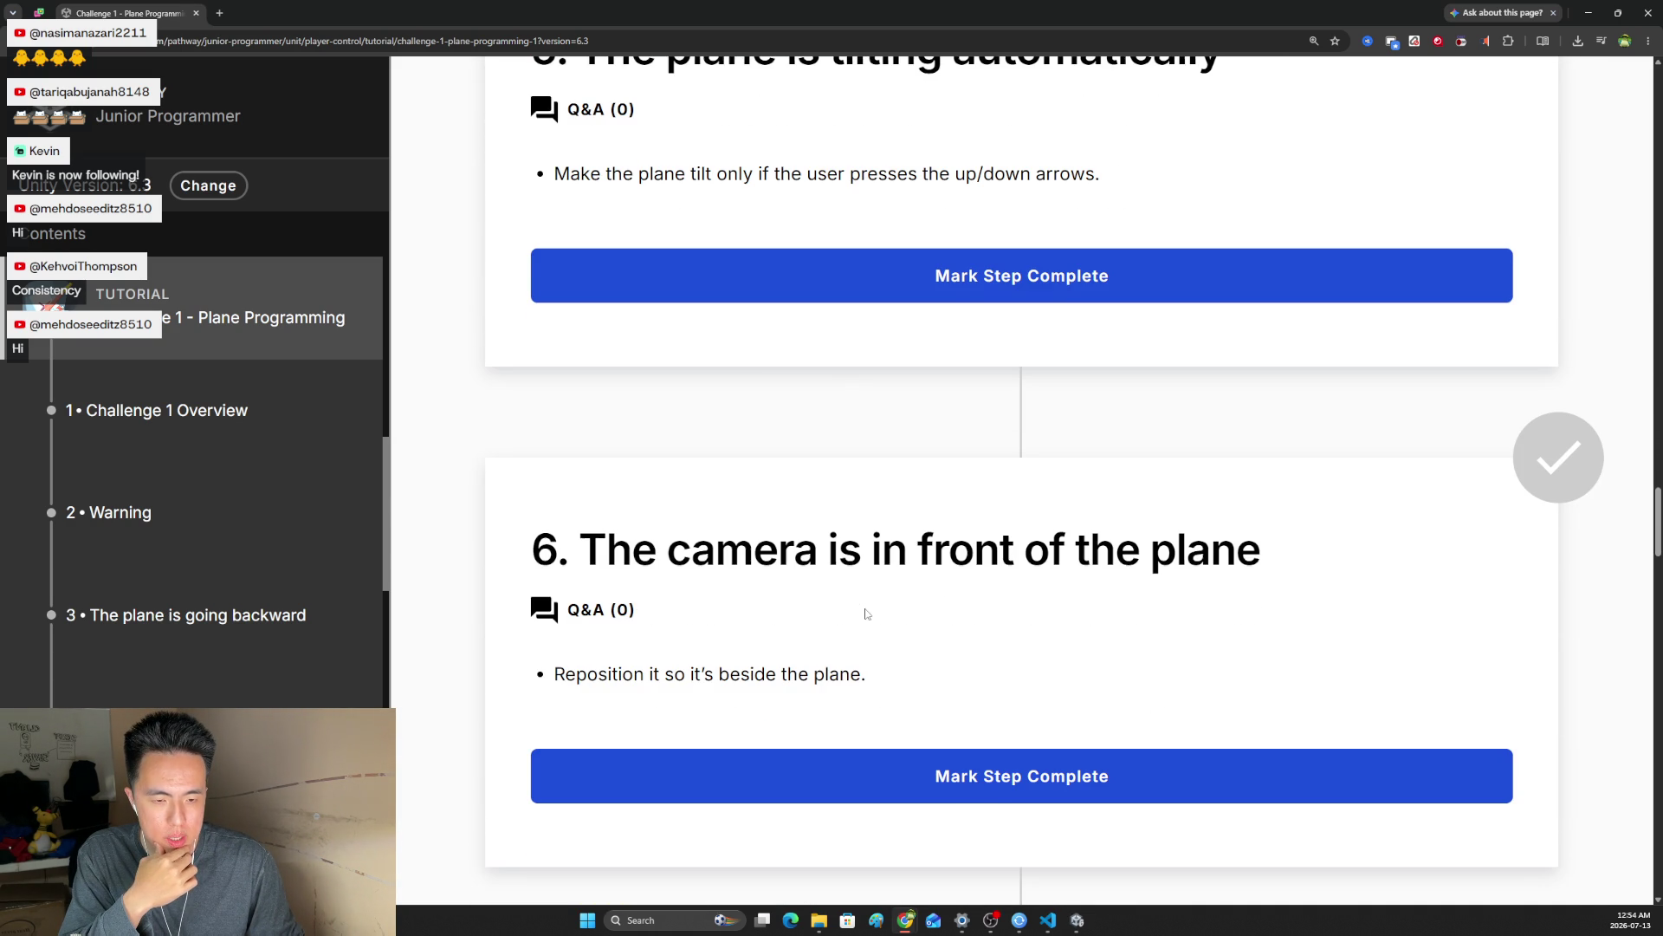
scroll(867, 613, down, 6)
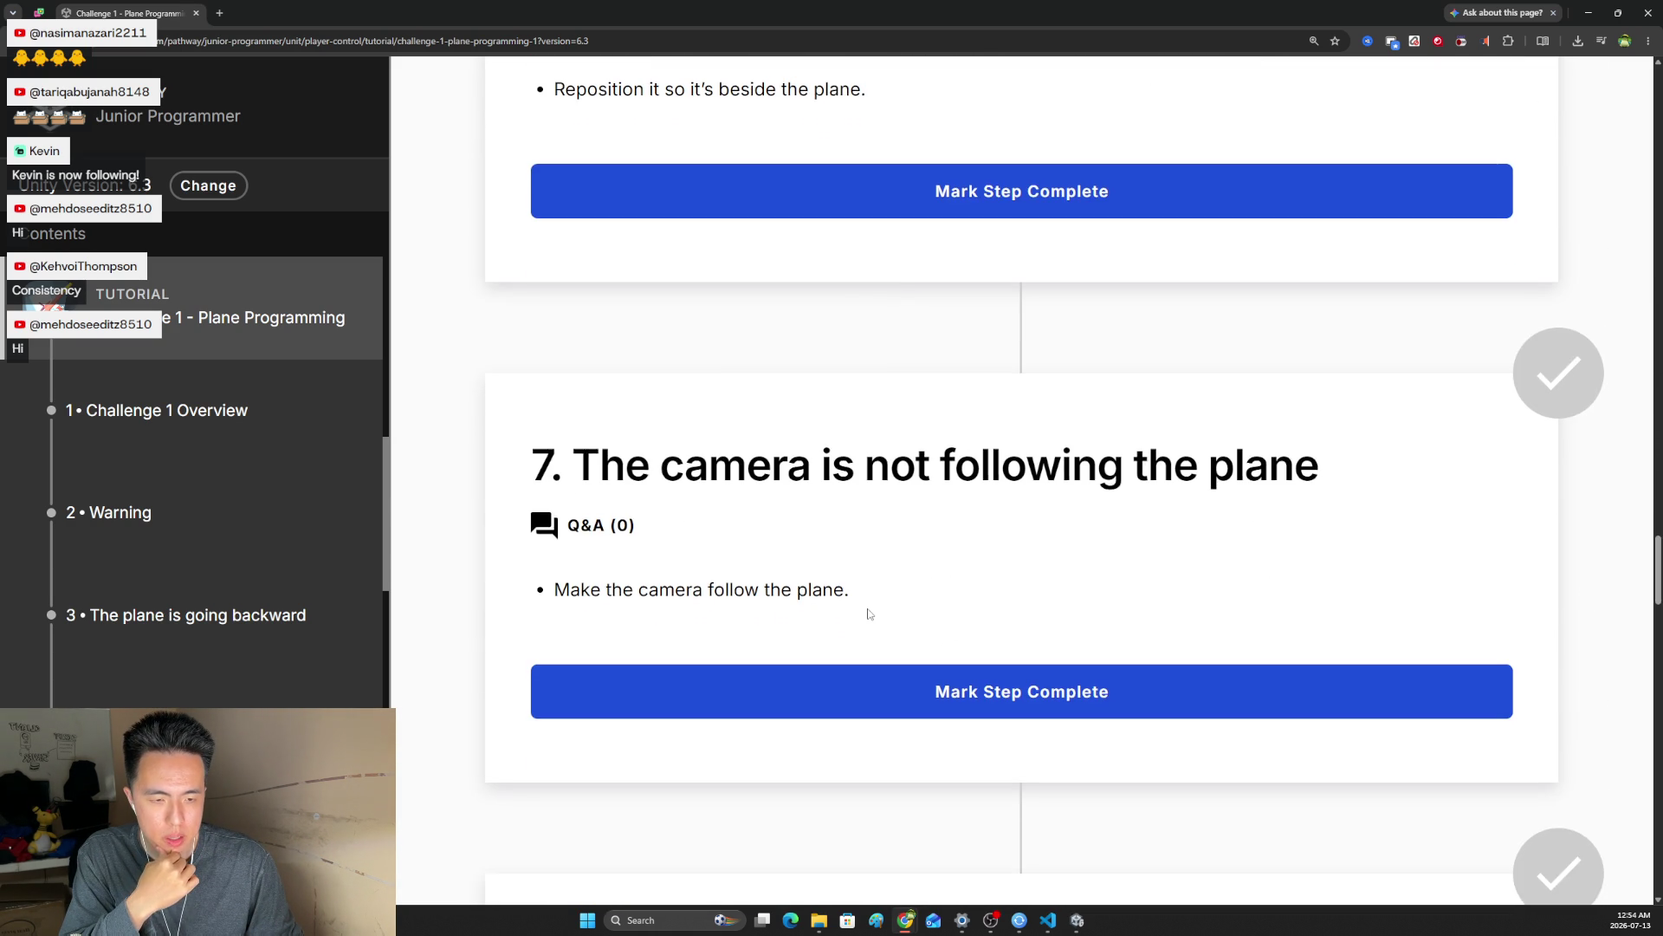
scroll(872, 613, down, 6)
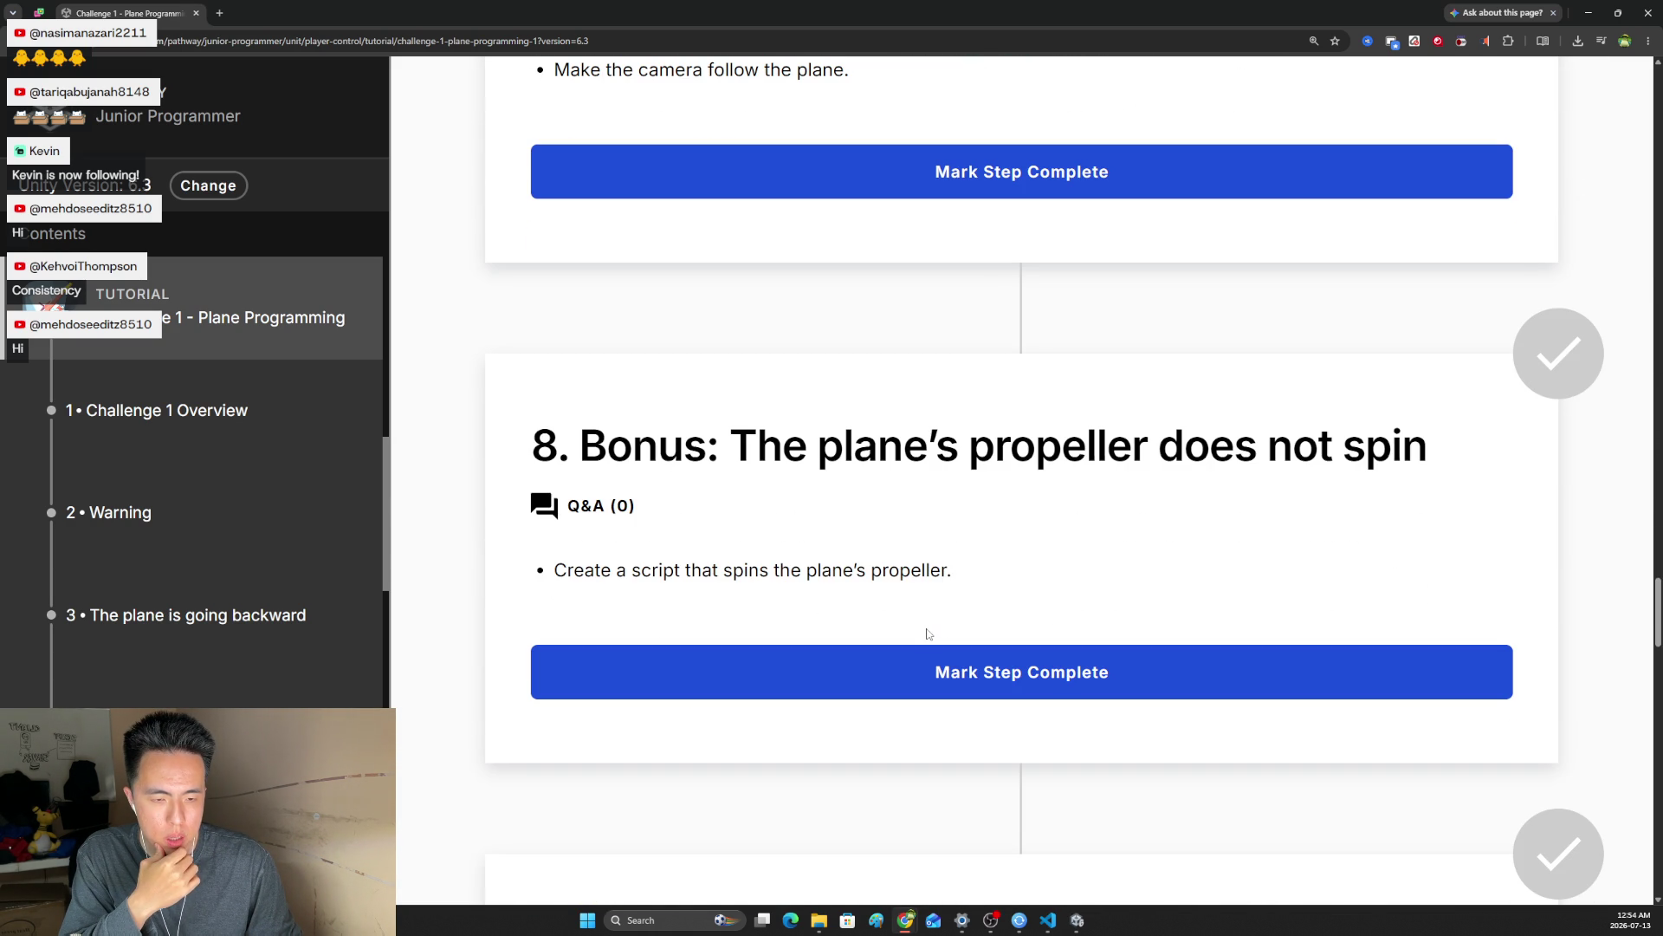
scroll(949, 607, down, 5)
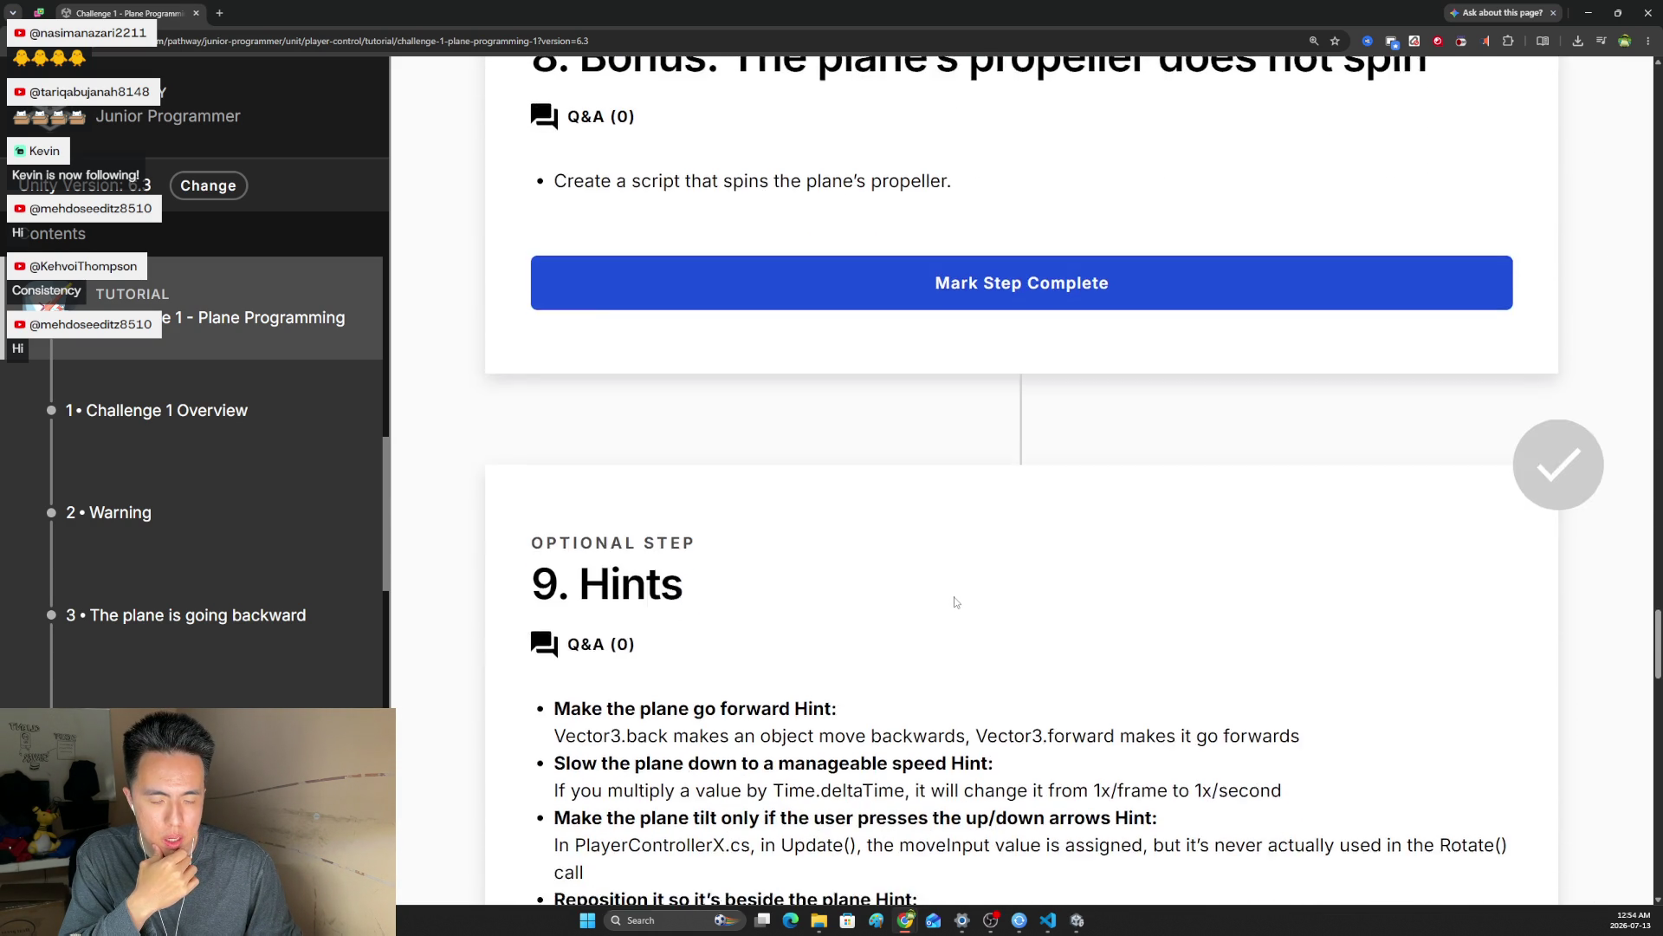
scroll(953, 603, up, 3)
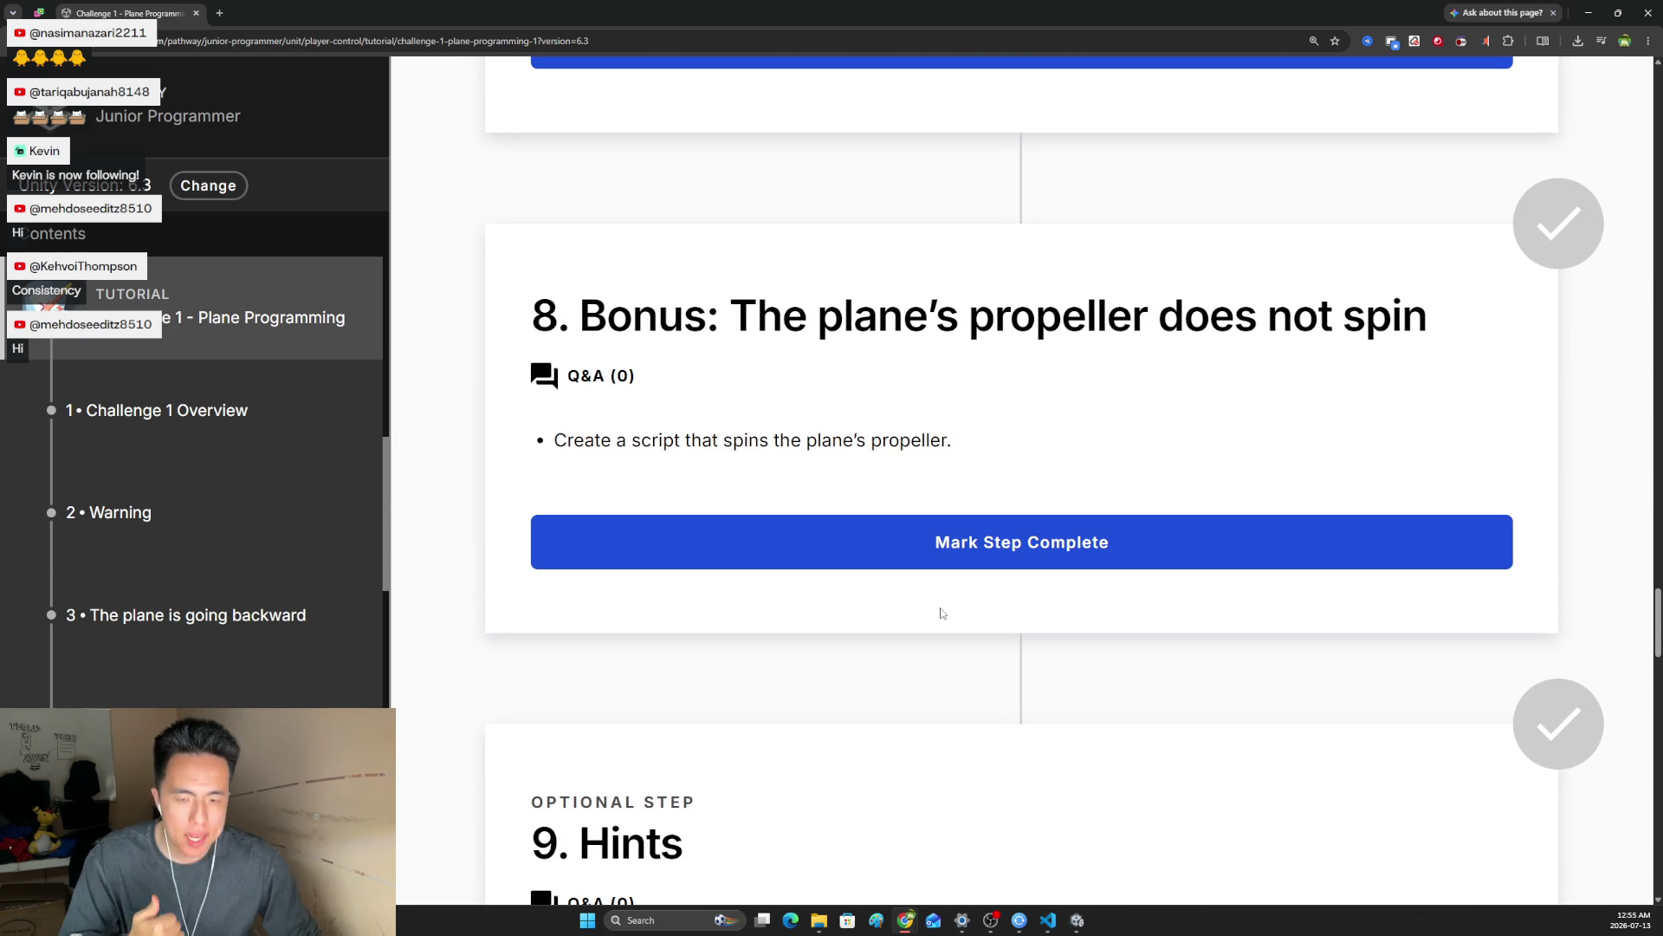
click(1078, 923)
scroll(395, 658, up, 5)
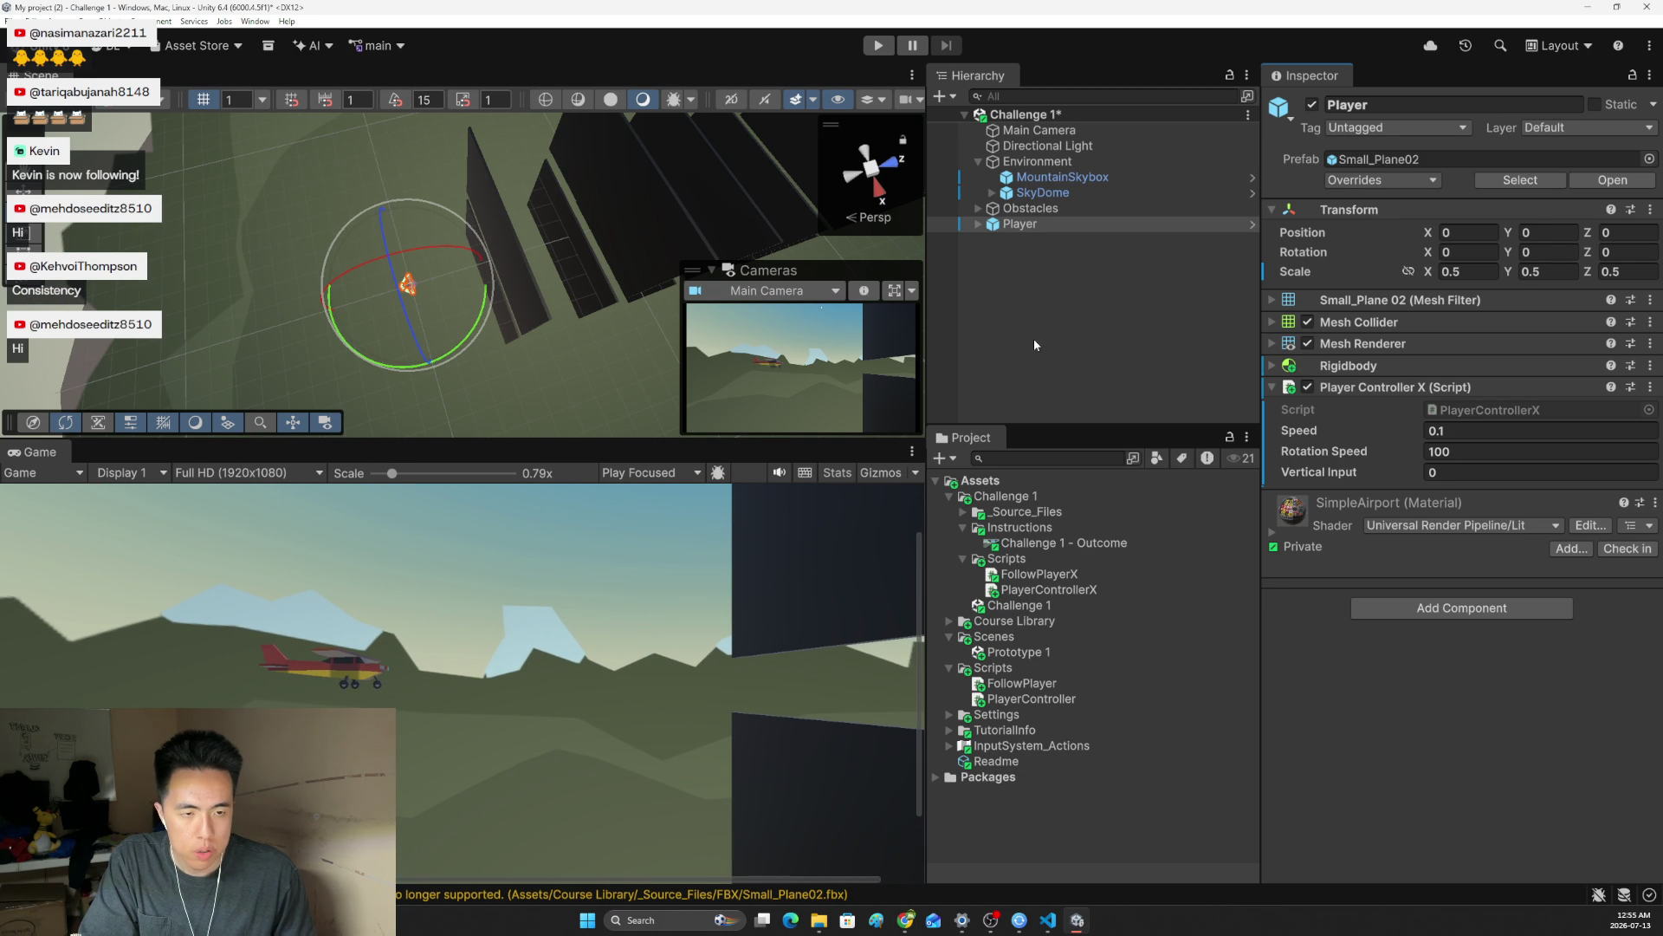
Create a MonoBehaviour script named PropellerSpin in Challenge 1's Scripts folder and open it in VS Code
right_click(1008, 559)
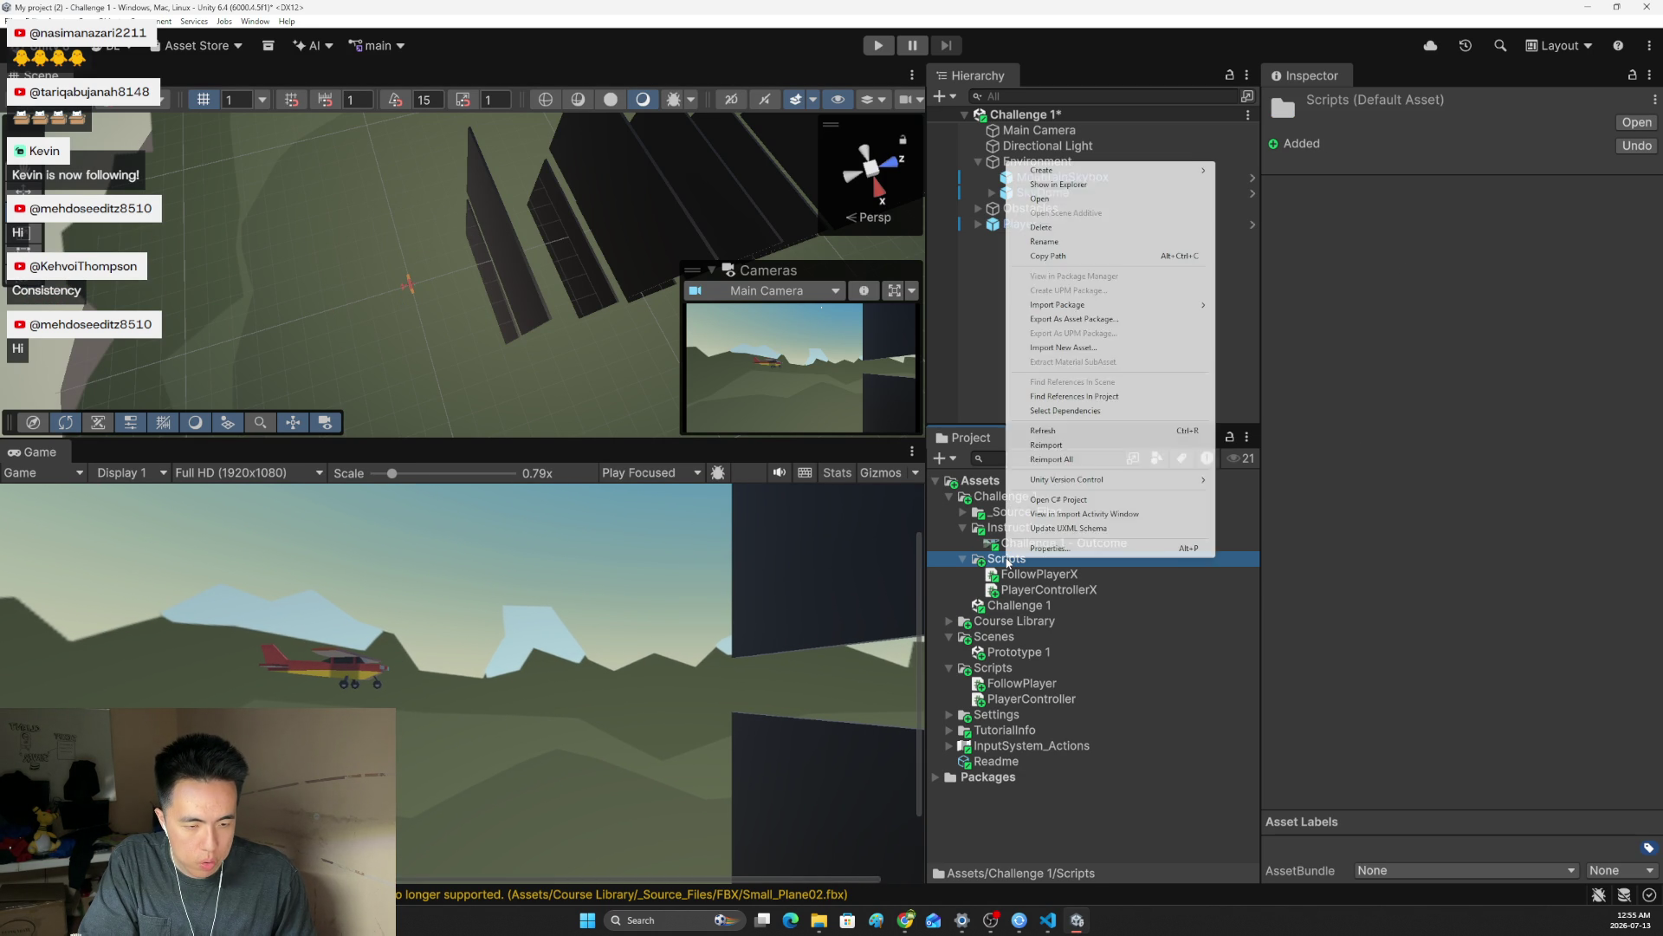
mouse_move(1093, 170)
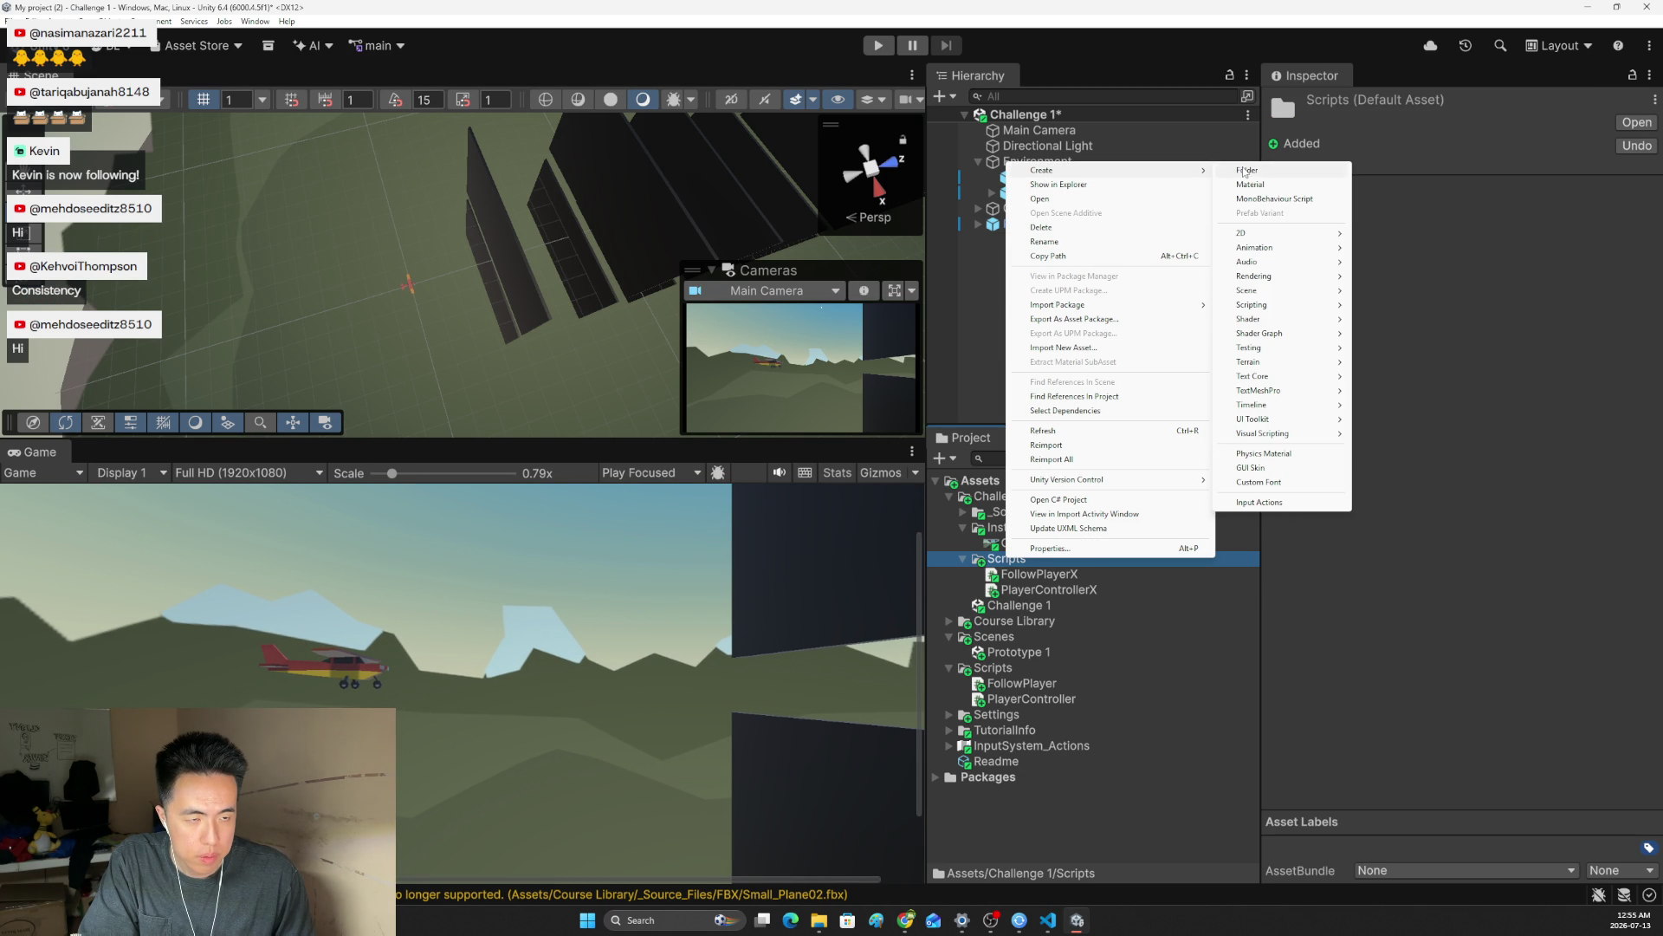
click(1258, 198)
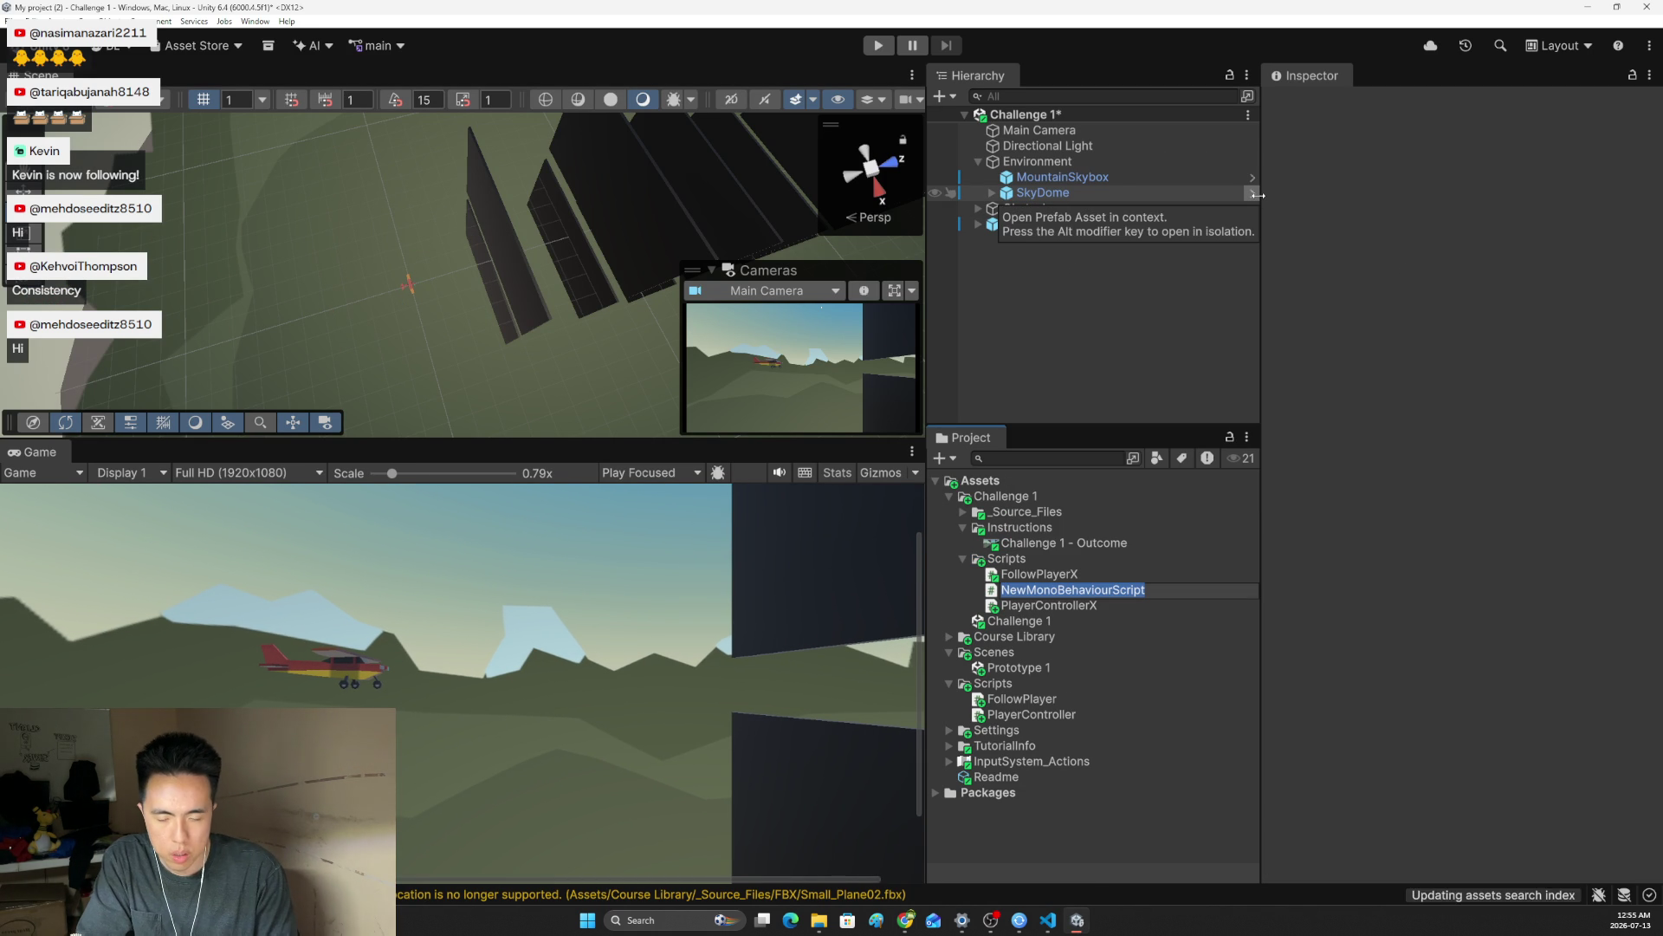
text(PropellerSpin)
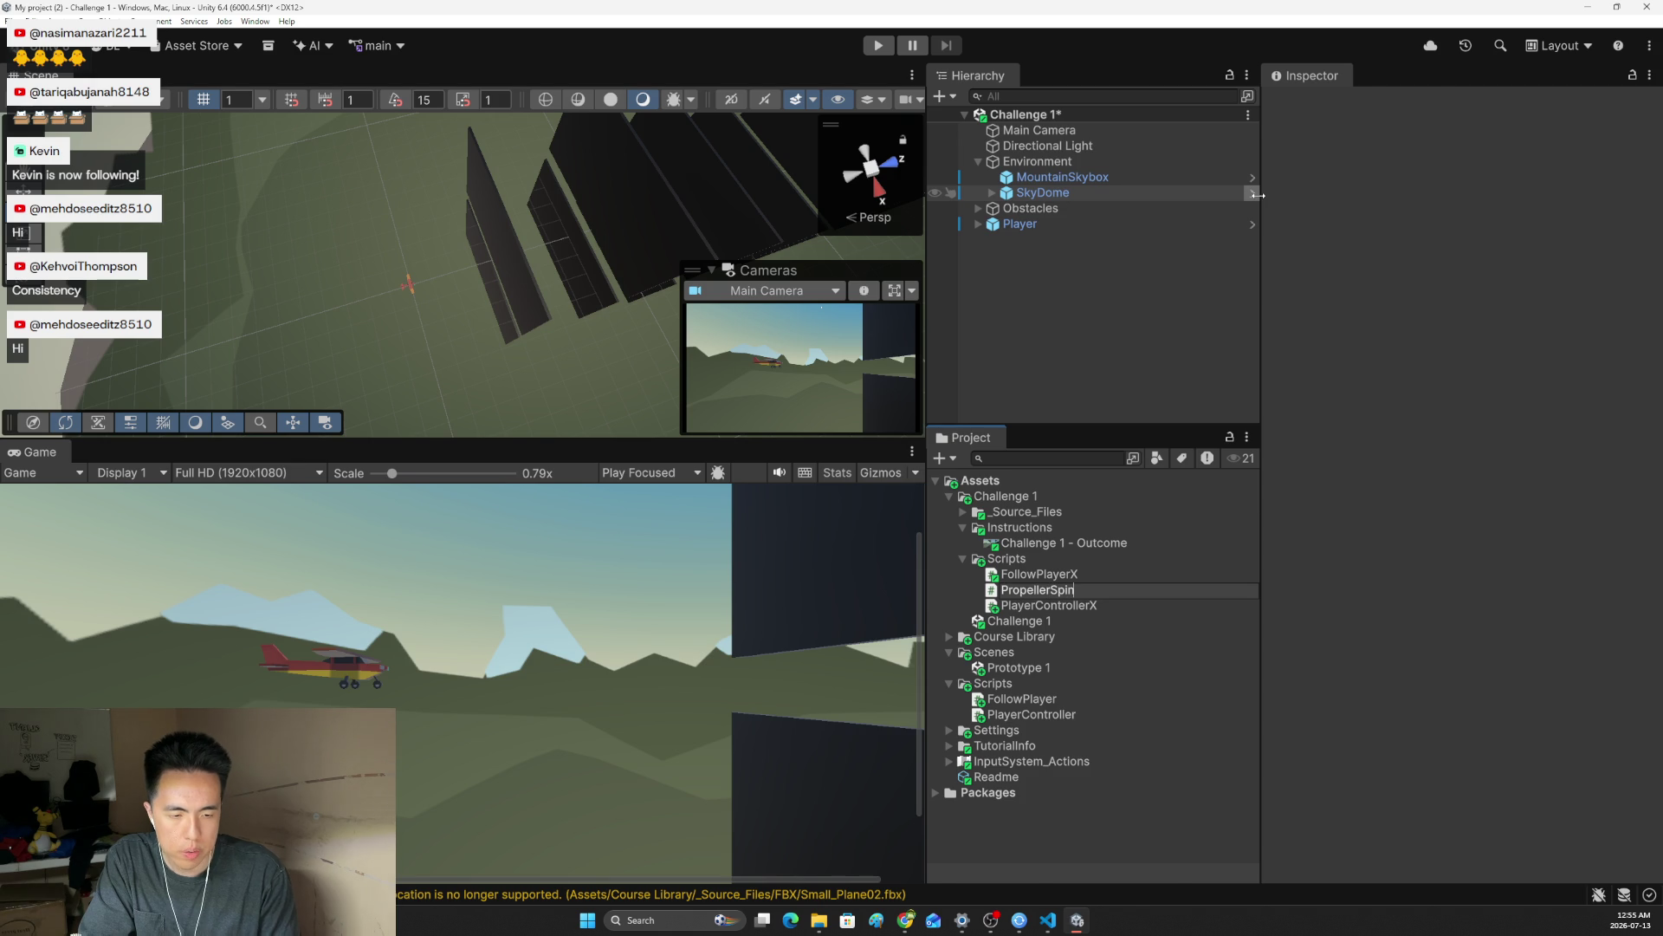
double_click(1037, 589)
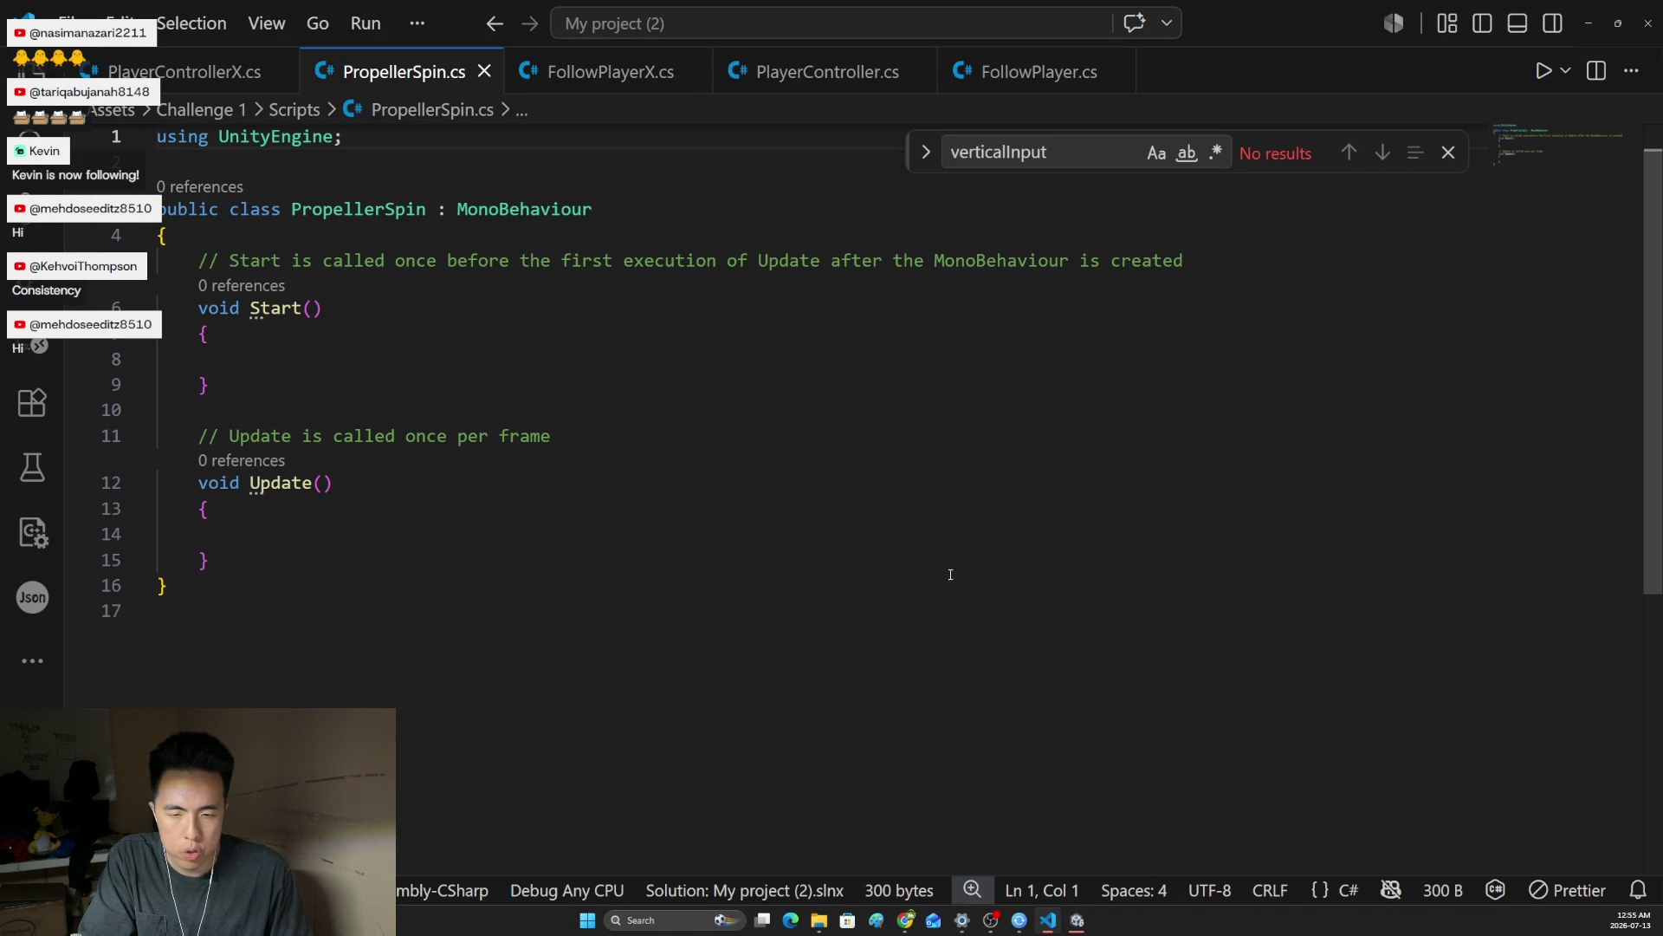
Add a transform.Rotate() call inside the Update method
click(369, 537)
text(trn)
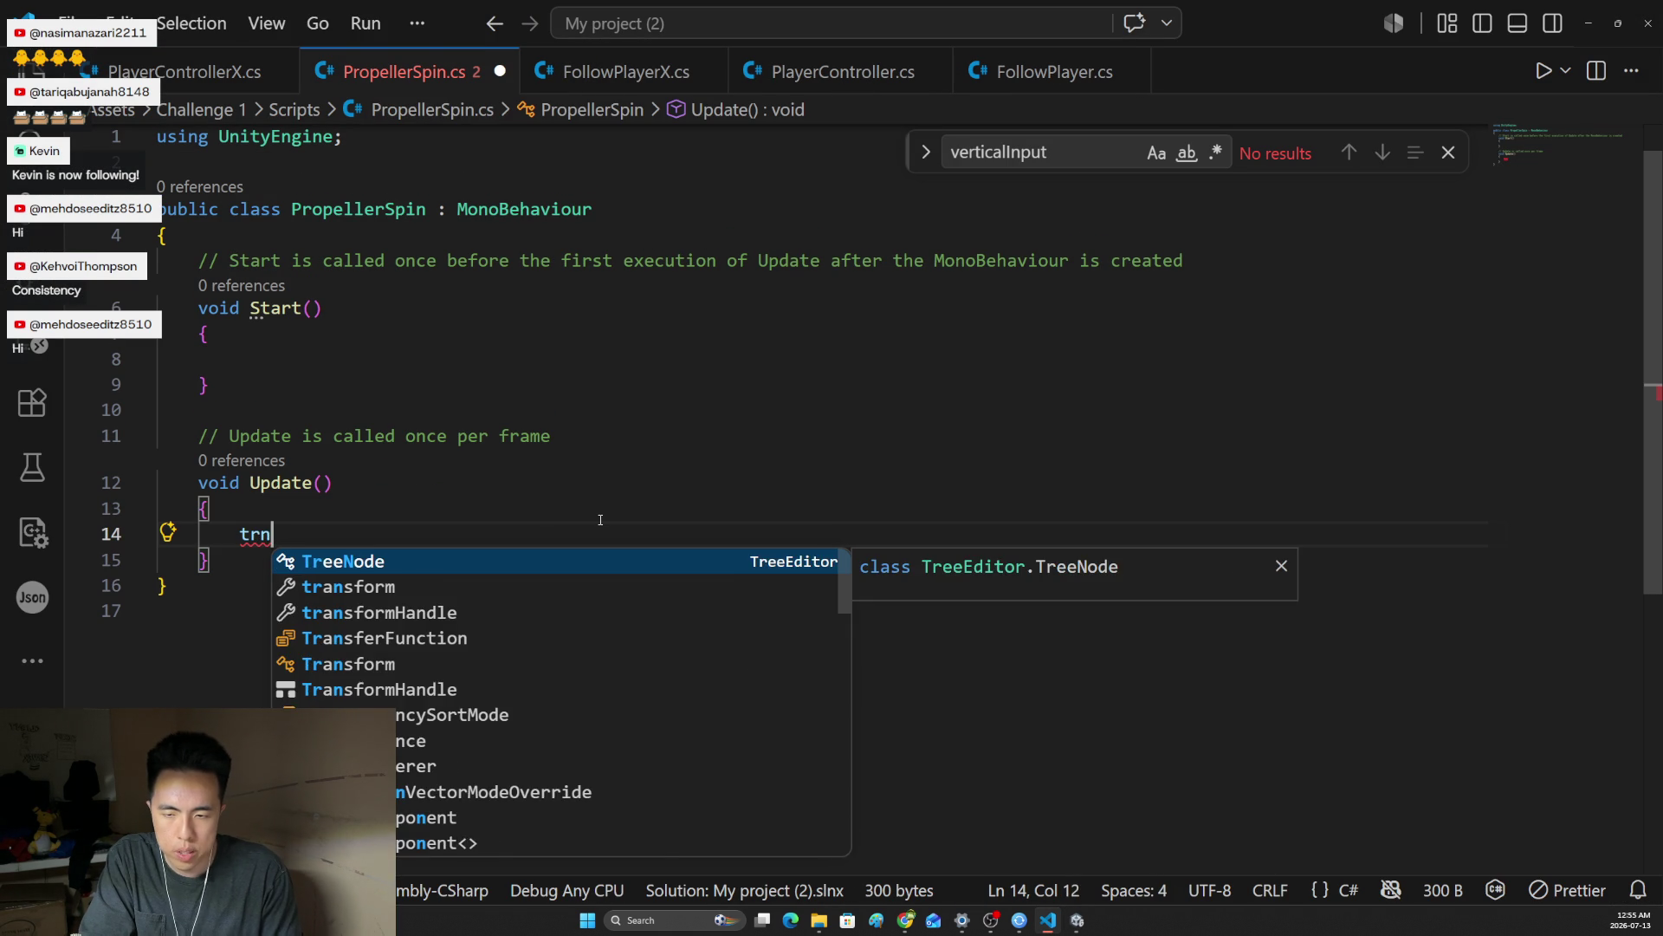
key(BackSpace)
text(ansform.Rota)
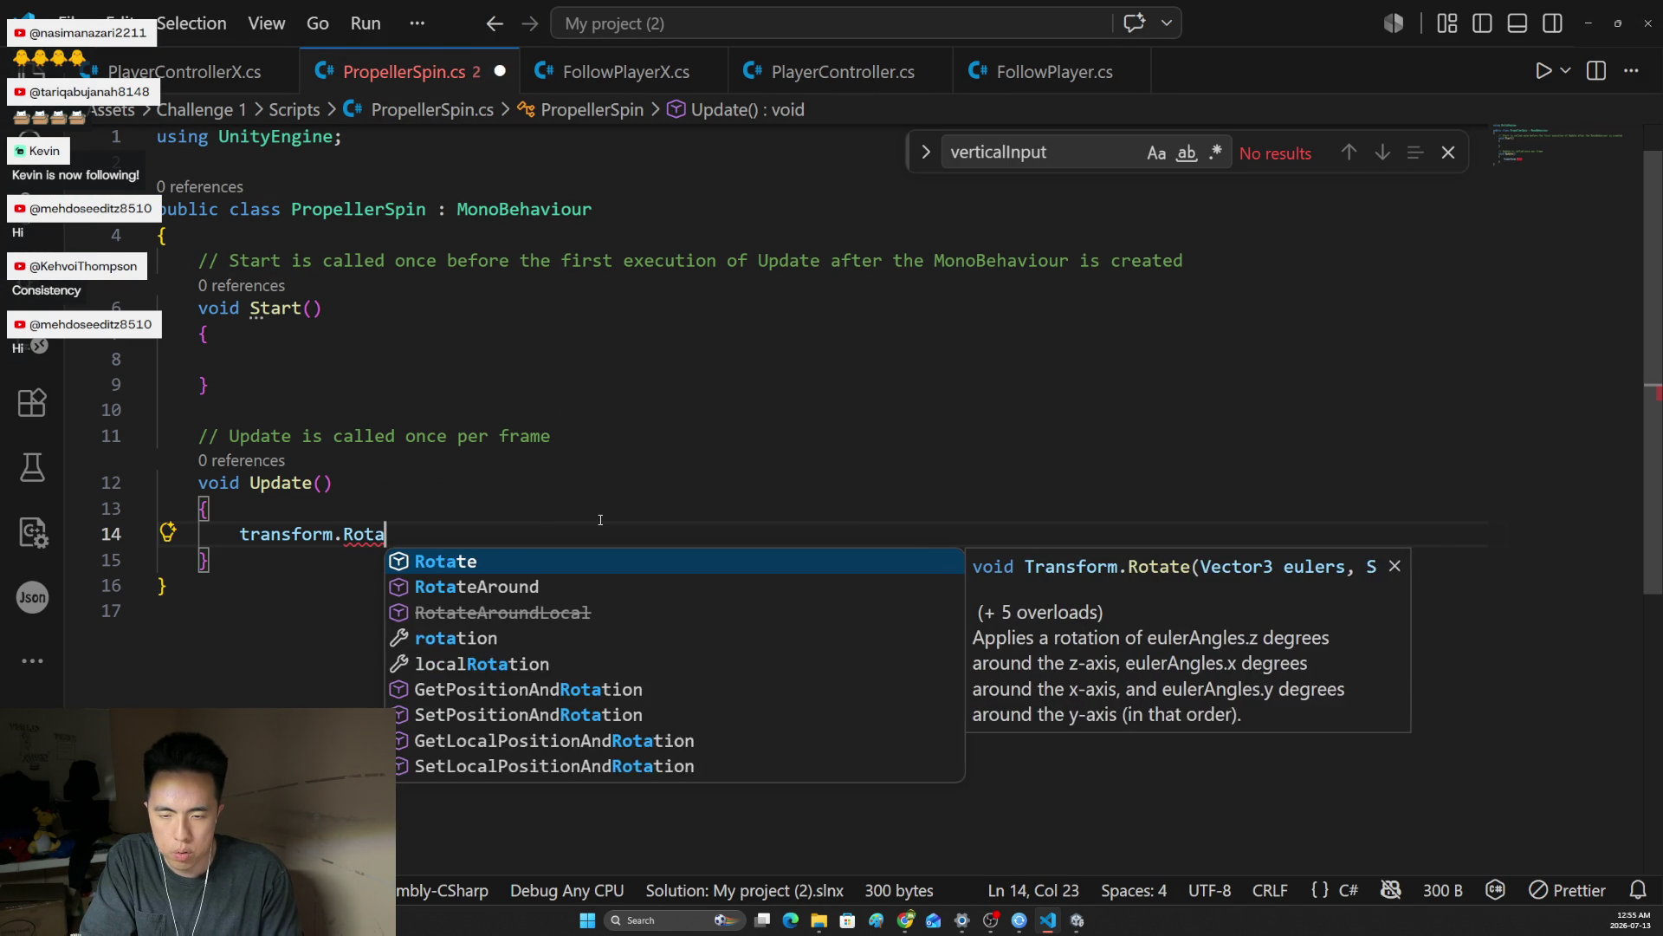
text(te()
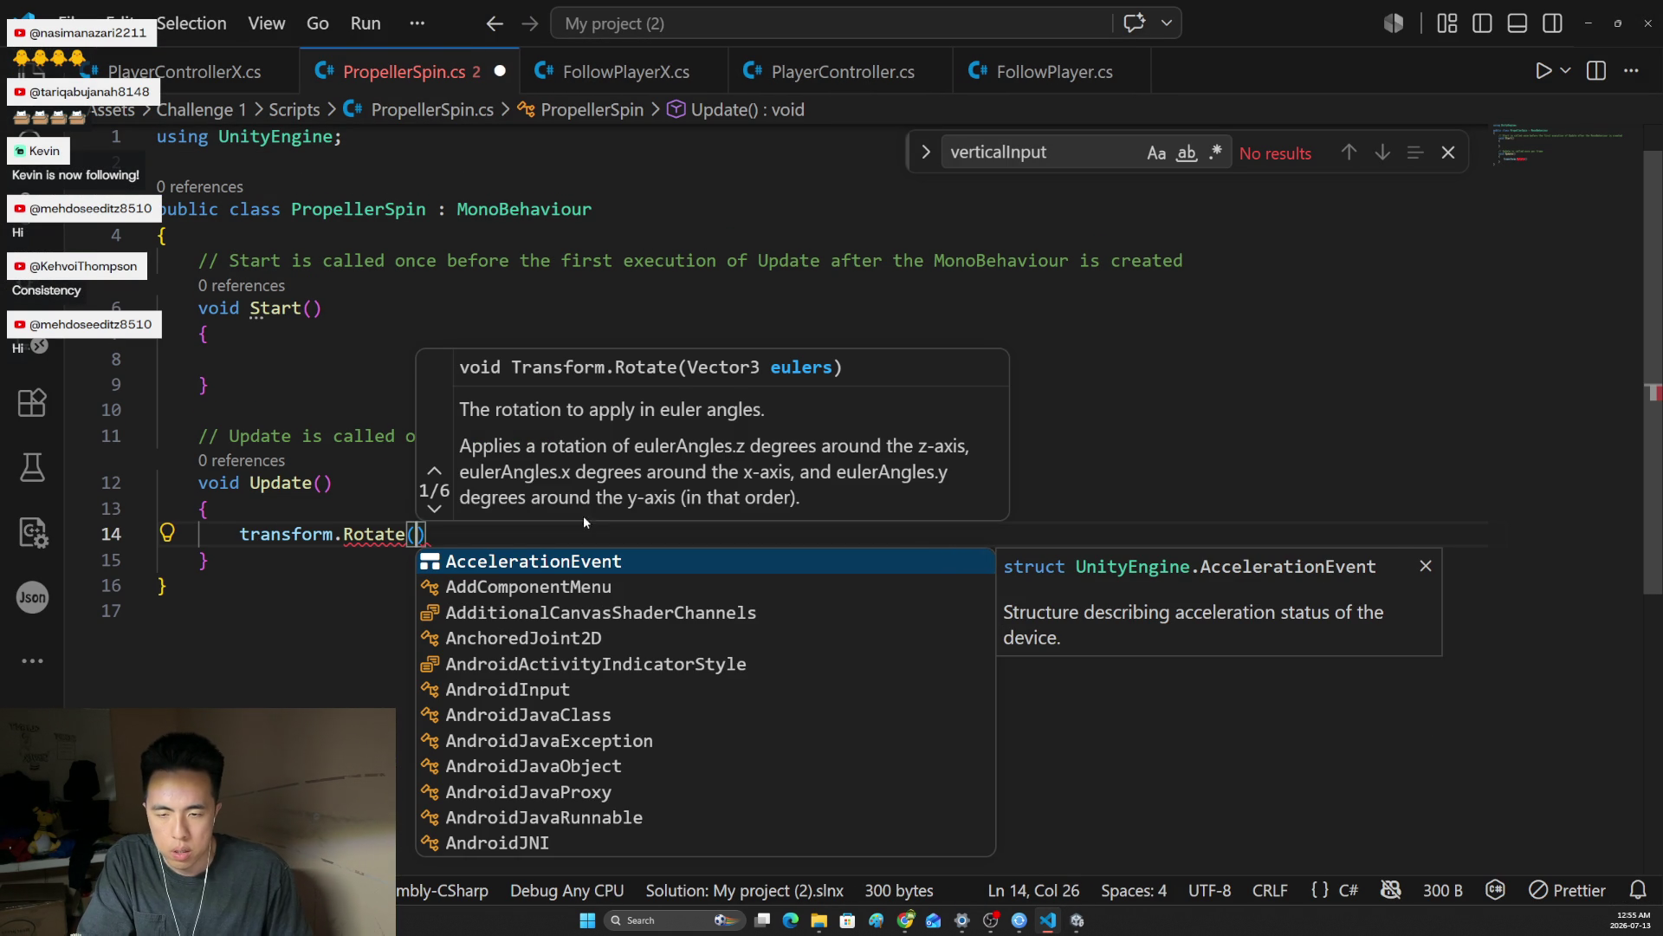
click(294, 433)
Declare 'public float rotationSpeed = 70' at the top of the PropellerSpin class
click(466, 239)
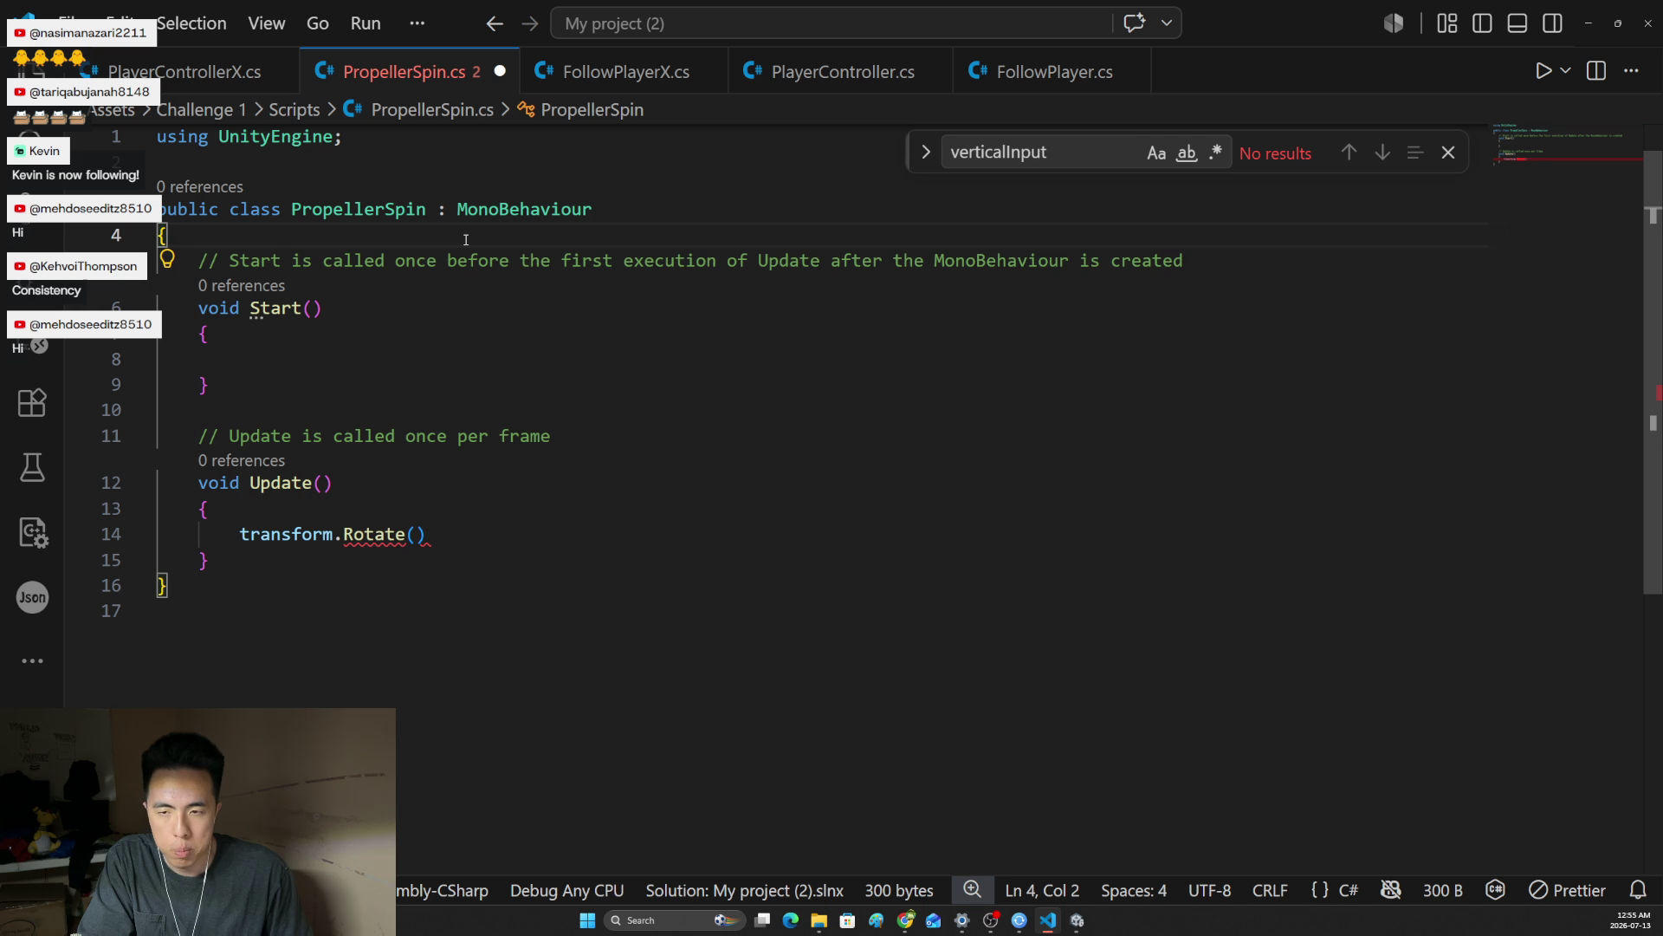
key(Return)
text(public )
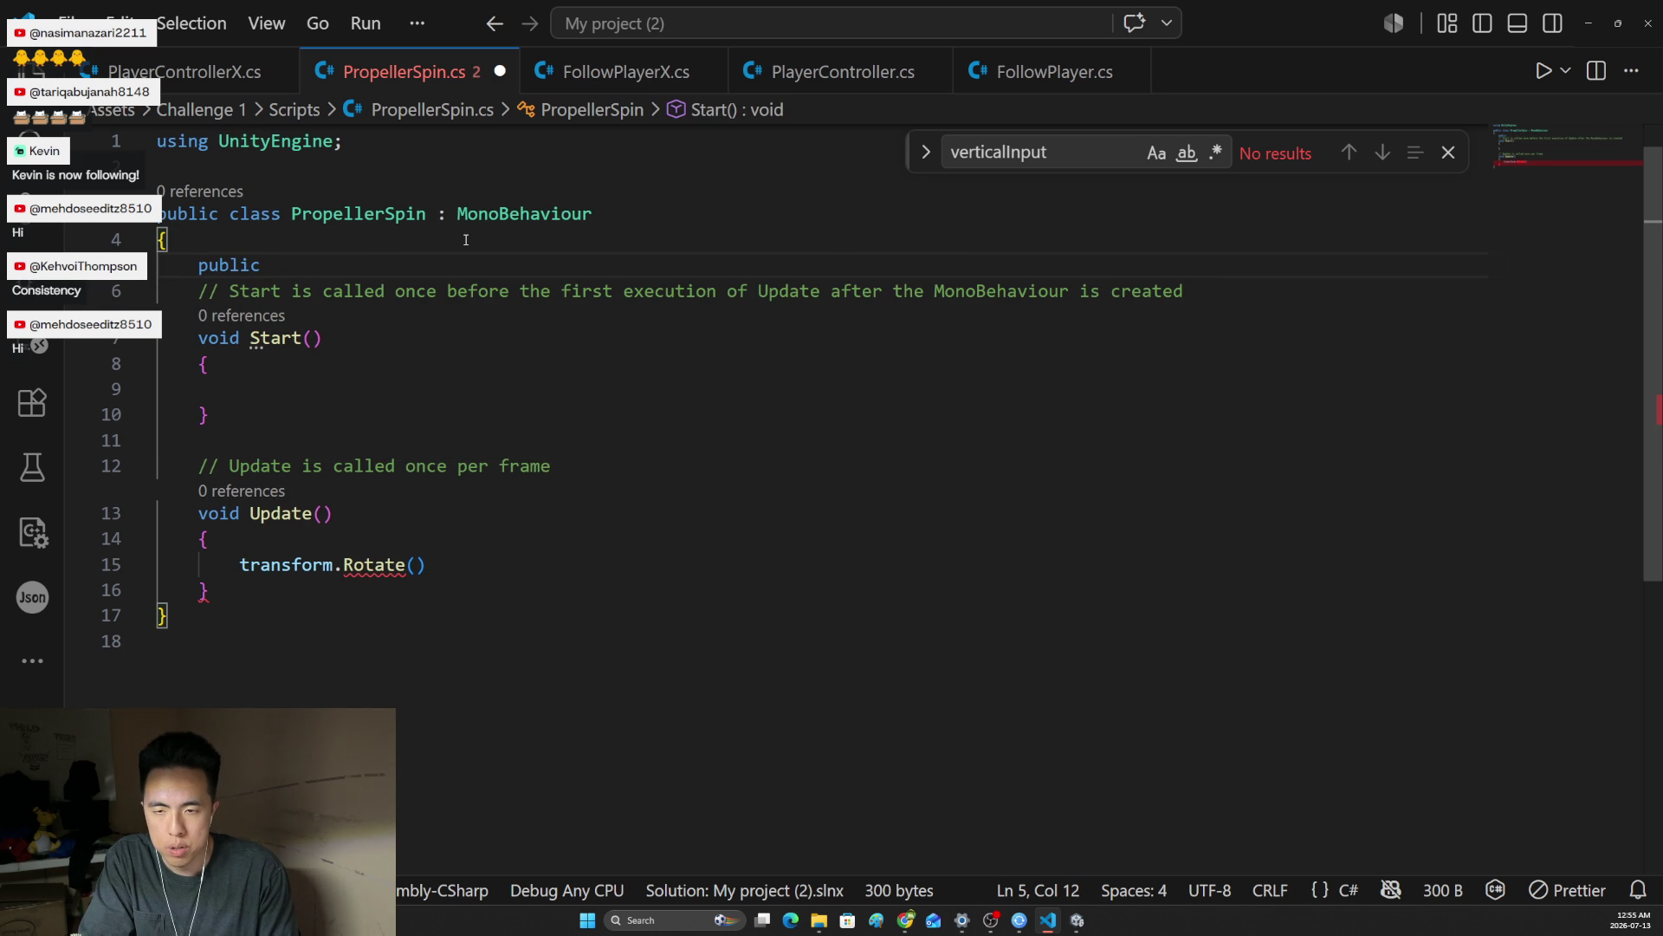
text(rotationSpeed)
click(273, 268)
text(float)
click(509, 287)
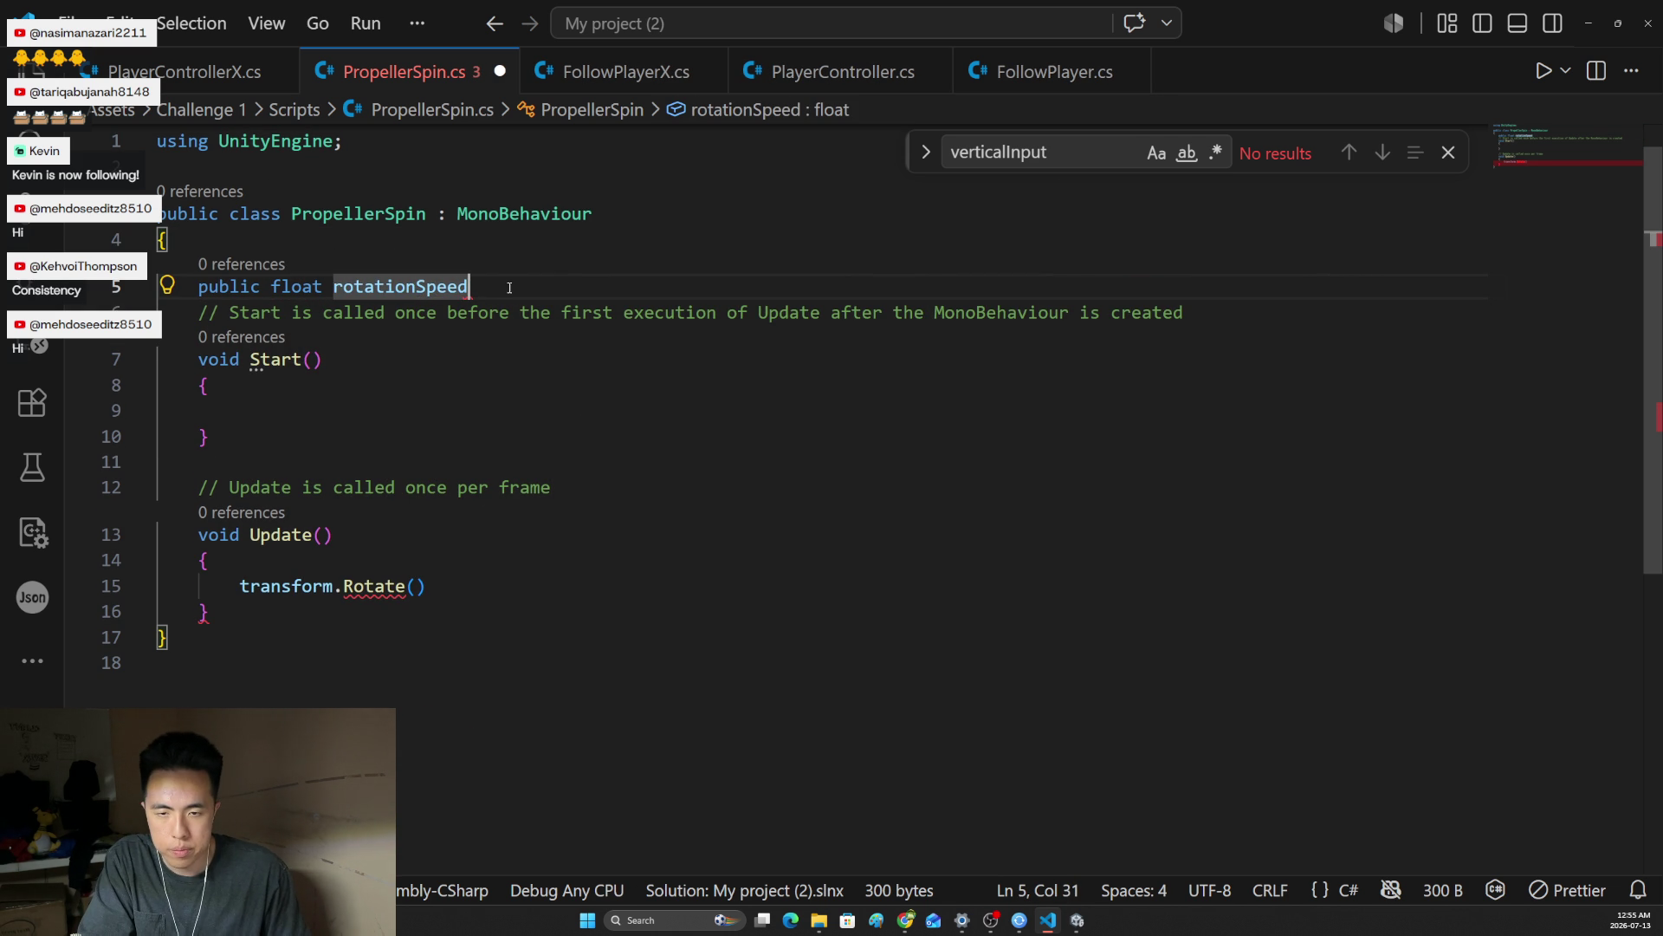
text( = )
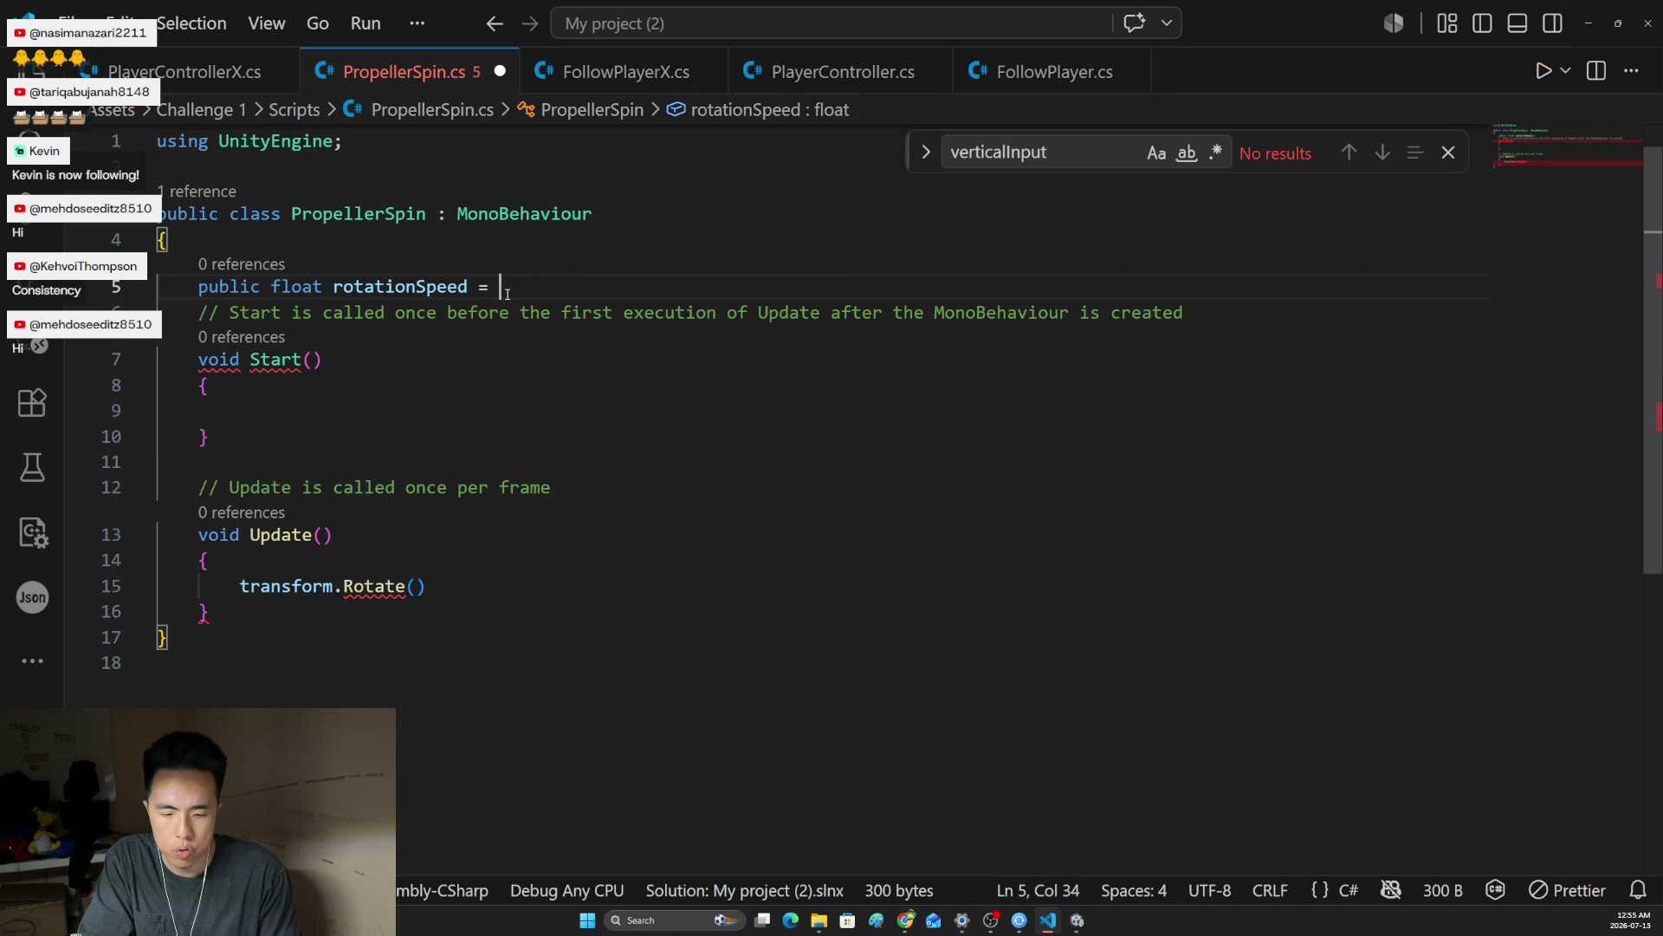
text(70f;)
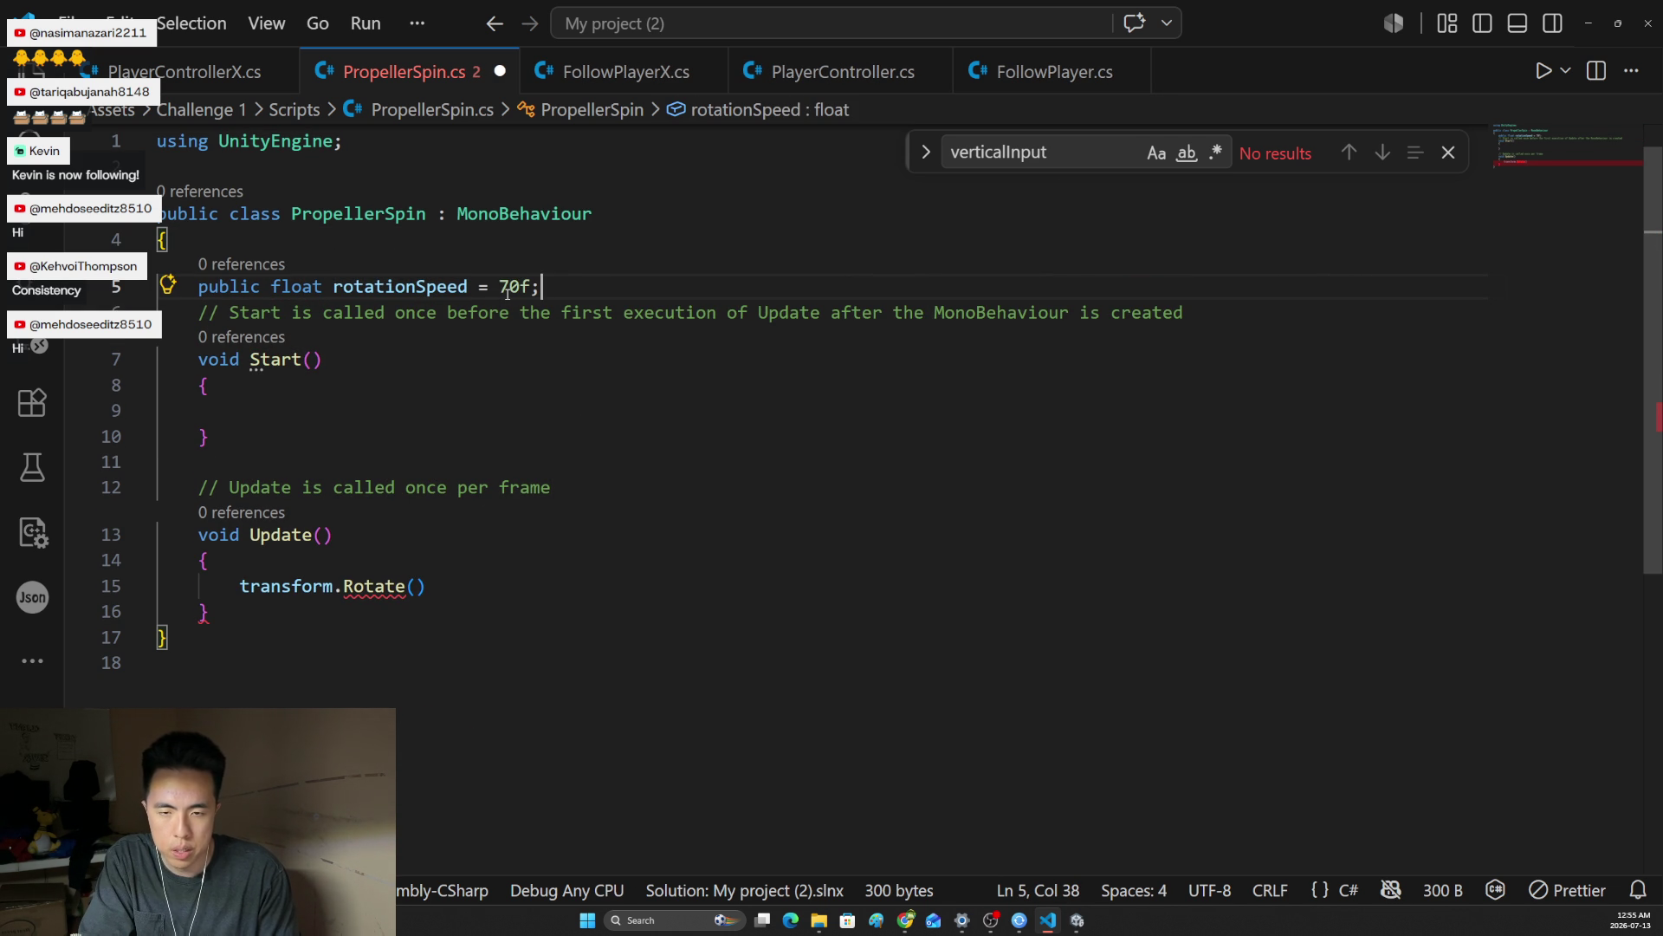
Place the cursor inside Rotate() and bring up PlayerController.cs for reference
click(208, 559)
click(418, 590)
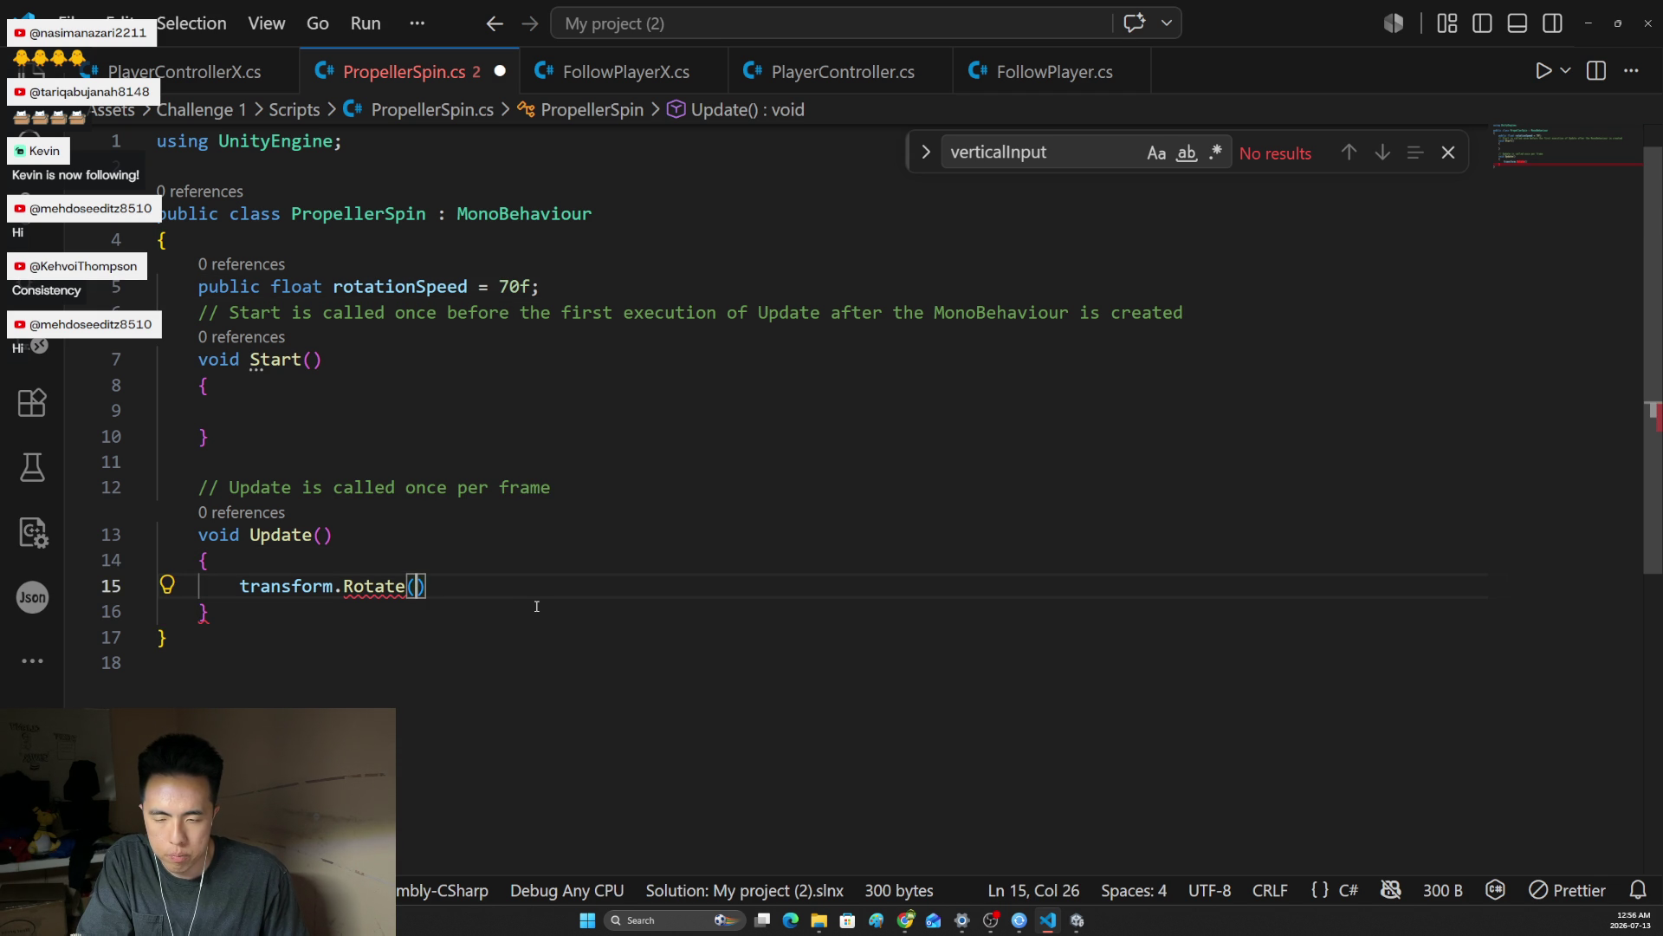
mouse_move(403, 588)
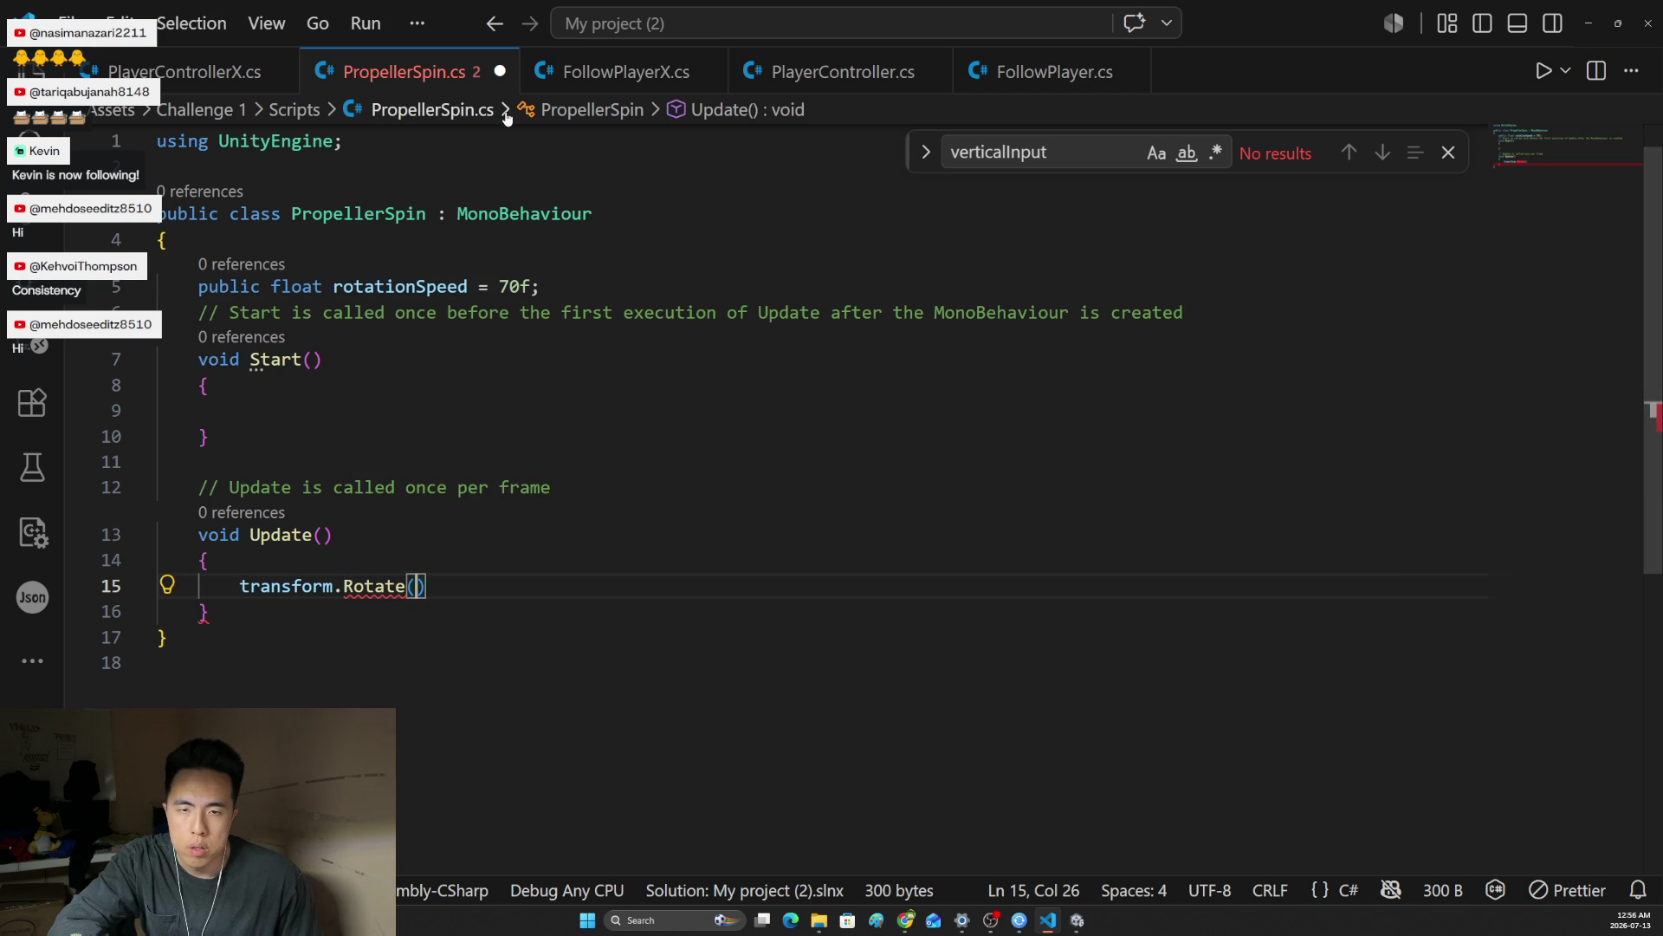
click(641, 78)
click(789, 82)
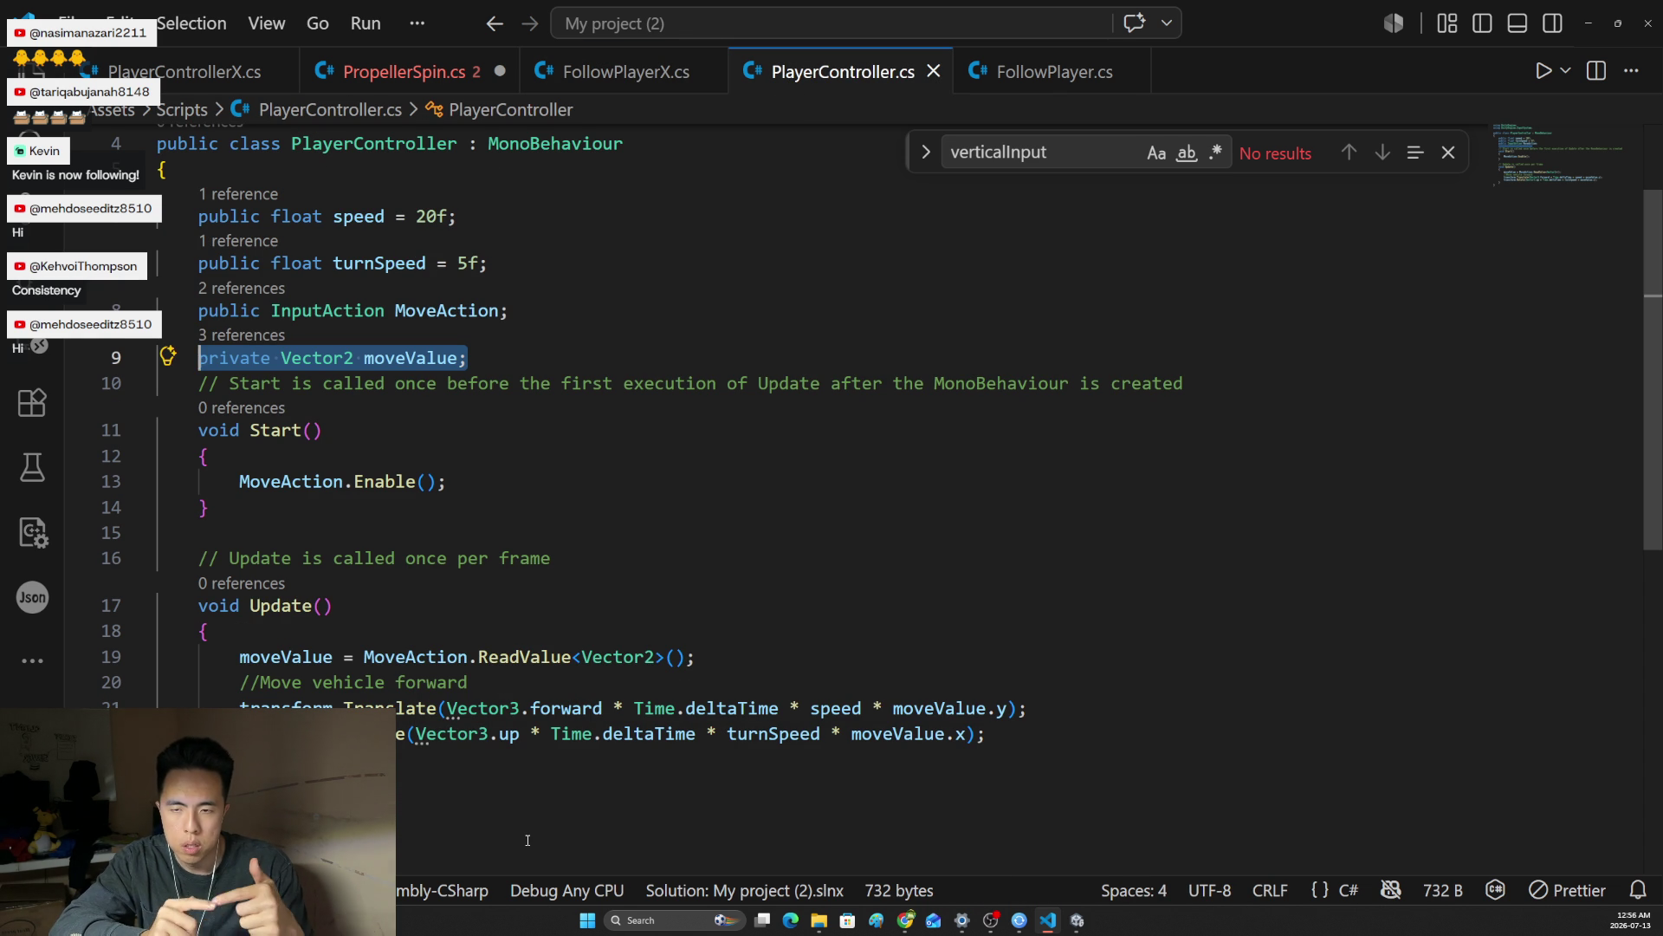
Paste PlayerController's rotation expression into Rotate() and change Vector3.up to Vector3.right
drag(416, 734, 819, 733)
key(ctrl+c)
click(406, 71)
key(ctrl+v)
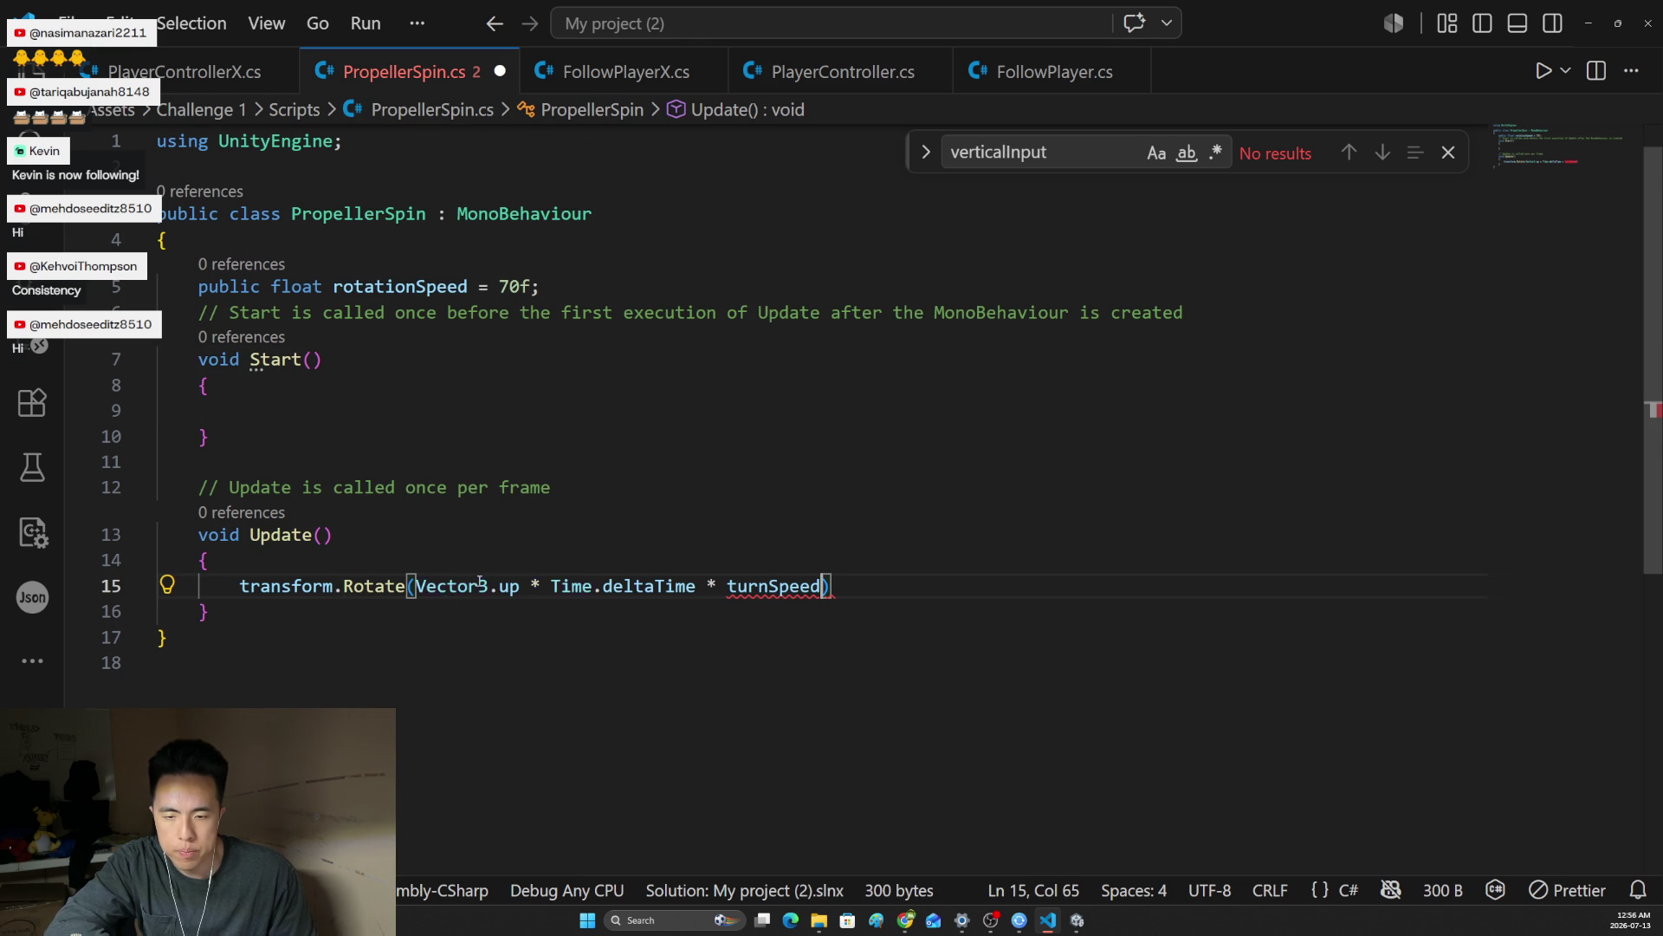
double_click(509, 586)
text(u)
key(BackSpace)
text(right)
Replace turnSpeed with rotationSpeed, end the line with ';', and save PropellerSpin.cs
click(754, 589)
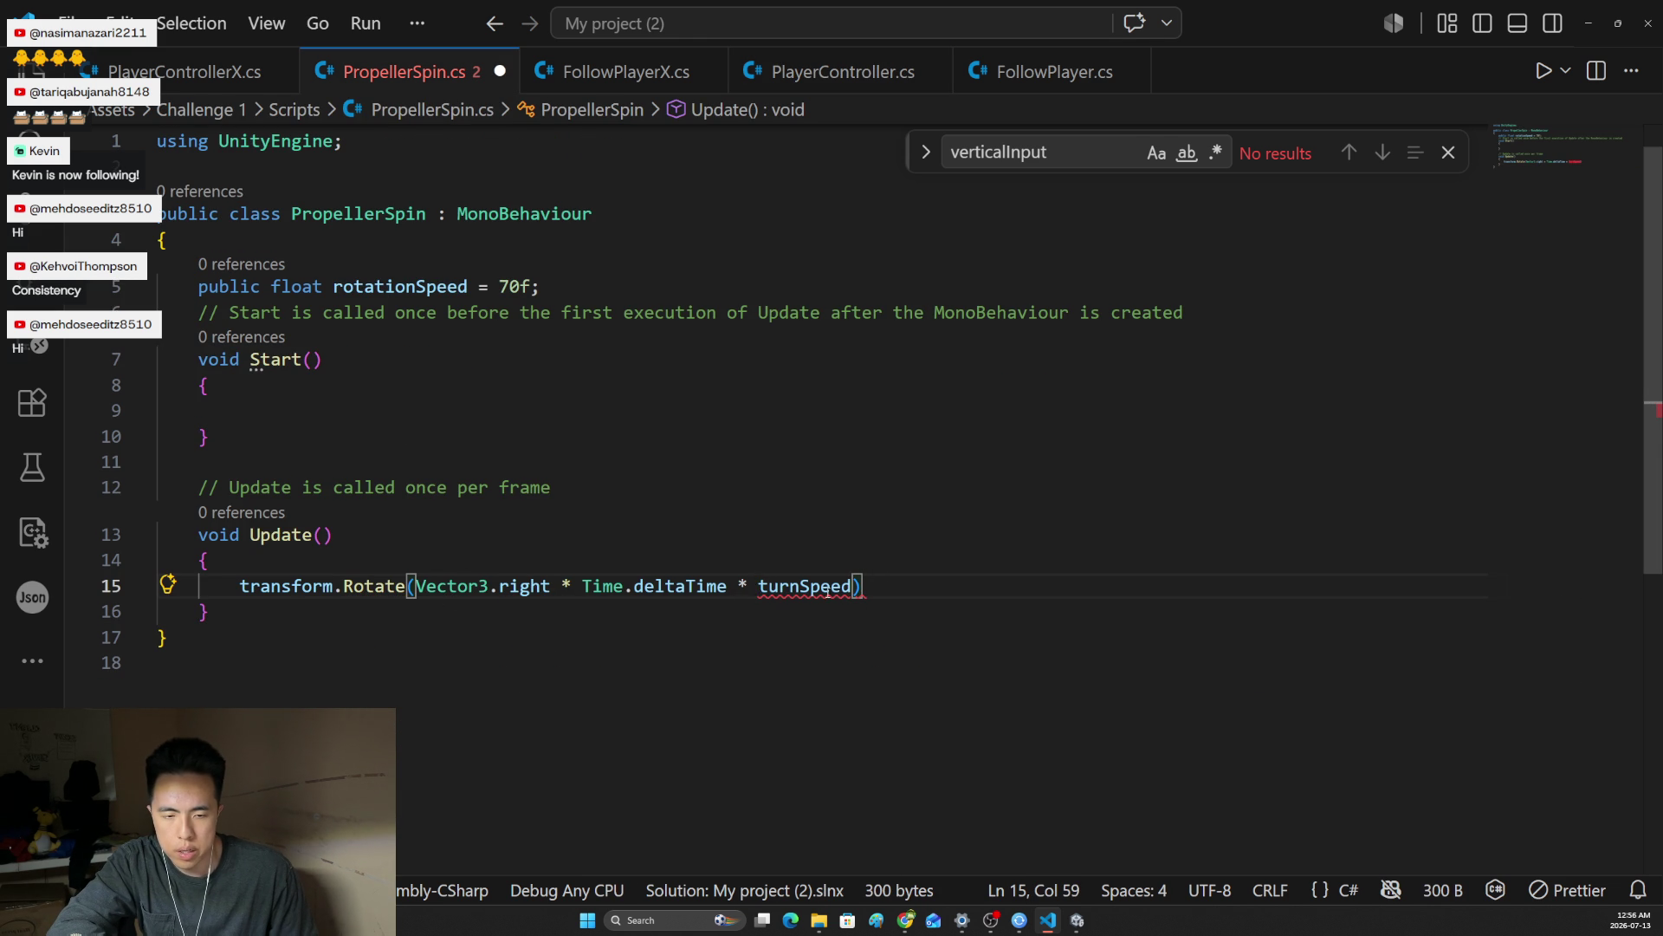
double_click(789, 588)
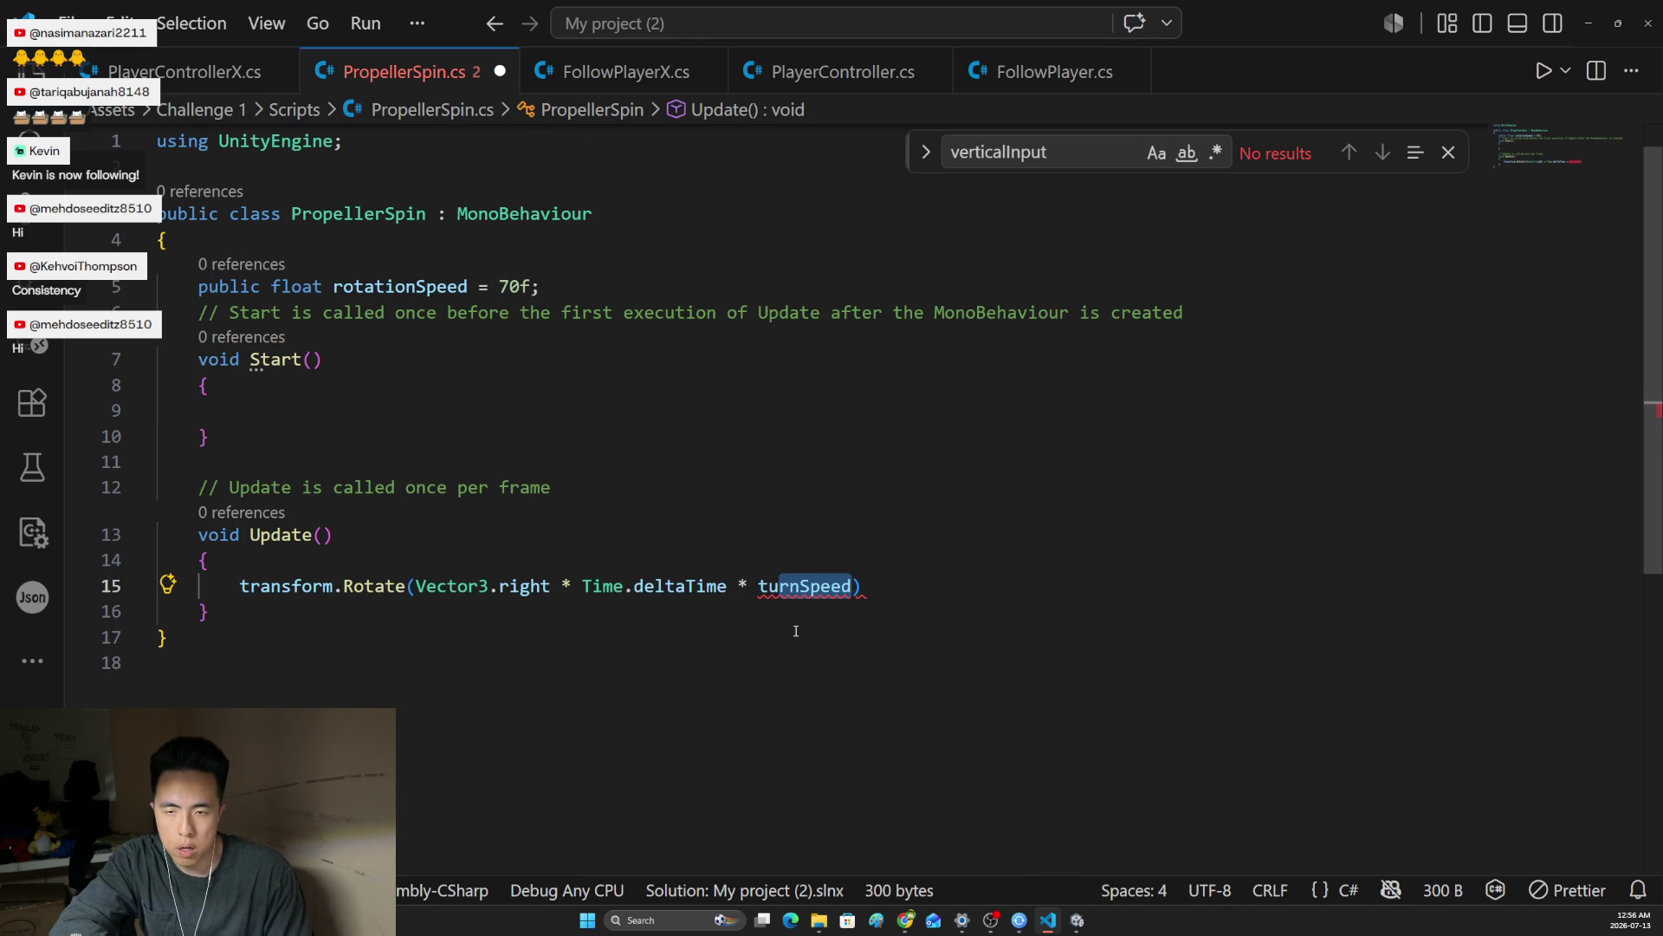
text(t)
key(BackSpace)
text(ro)
key(Tab)
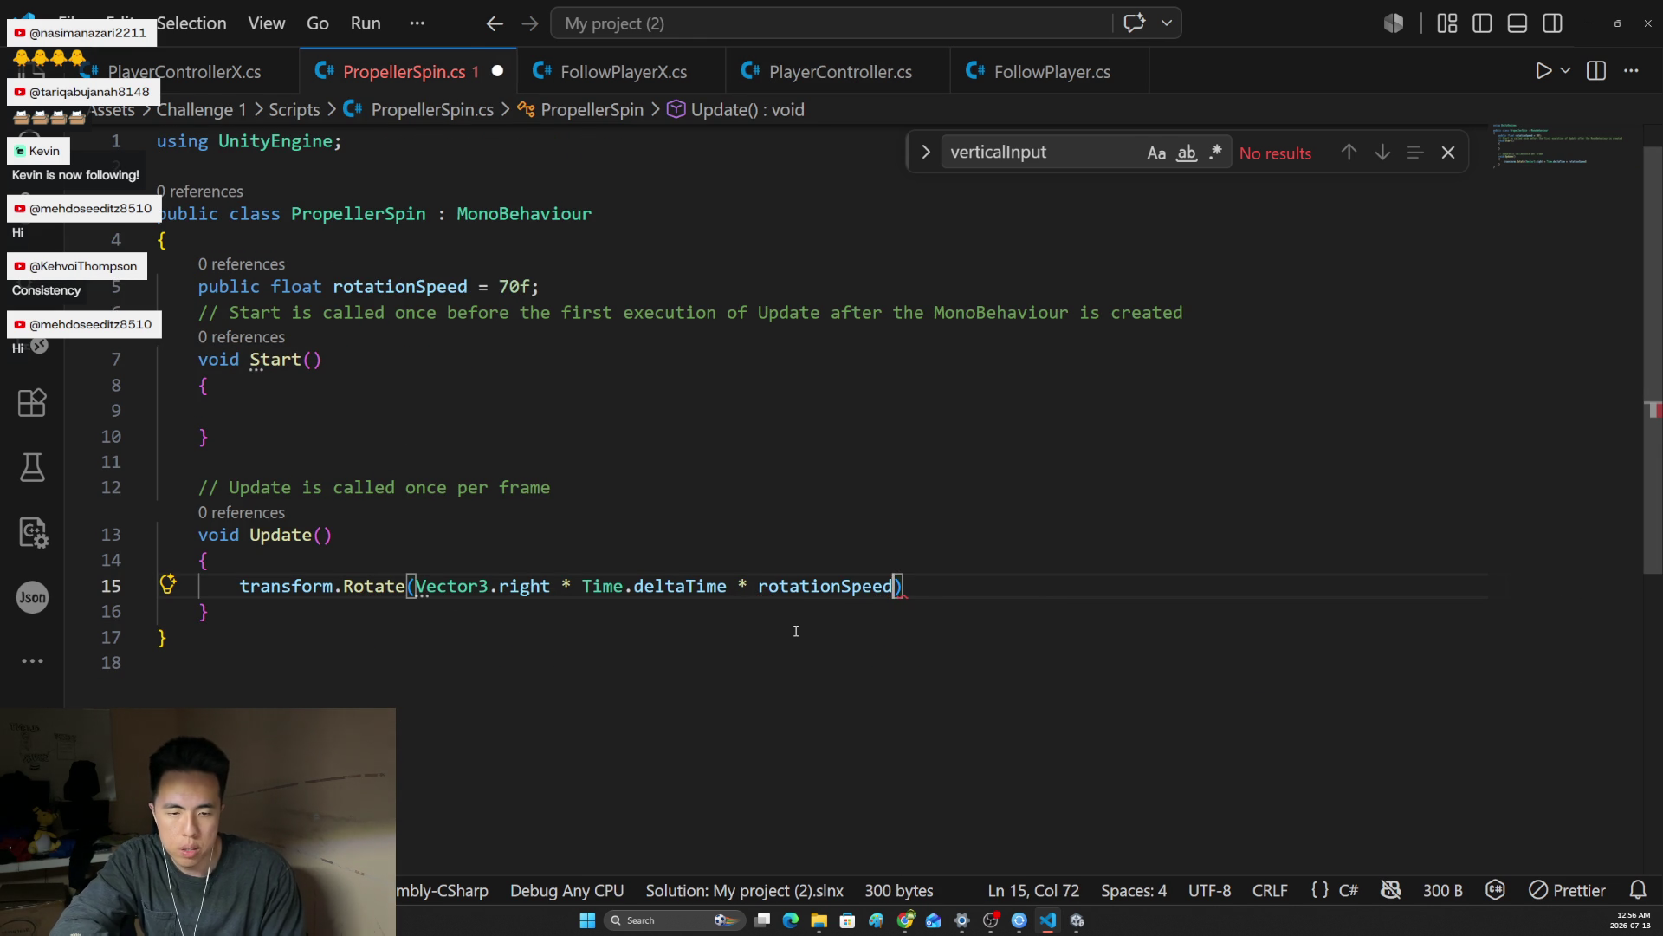
text(;)
key(ctrl+s)
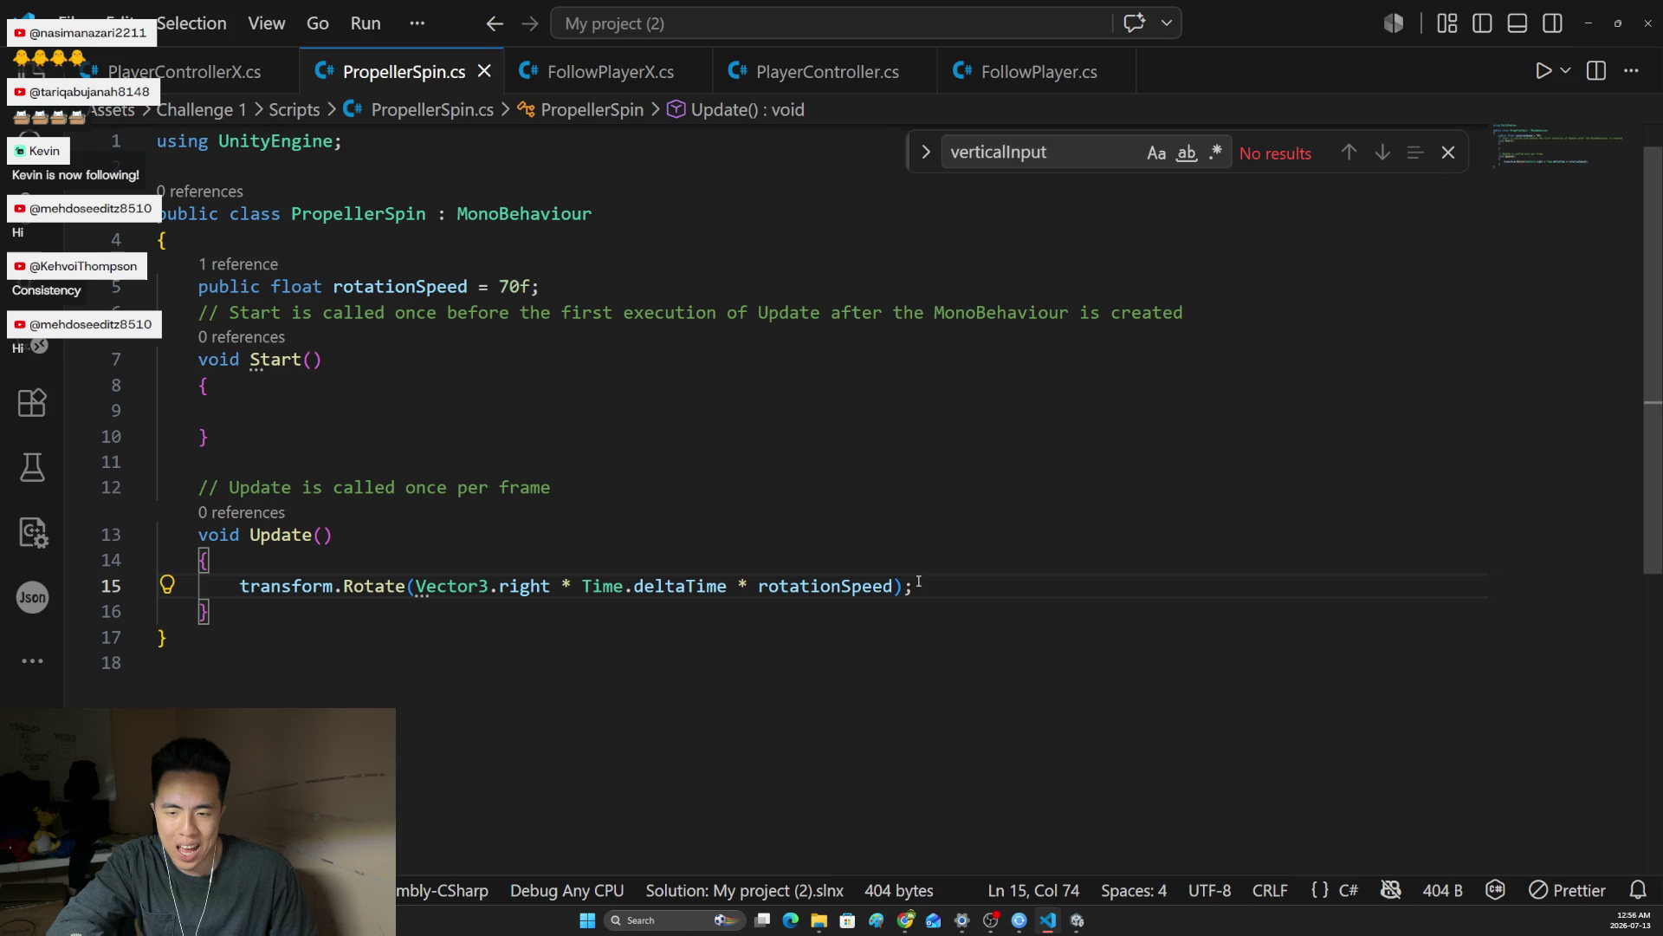
click(1077, 920)
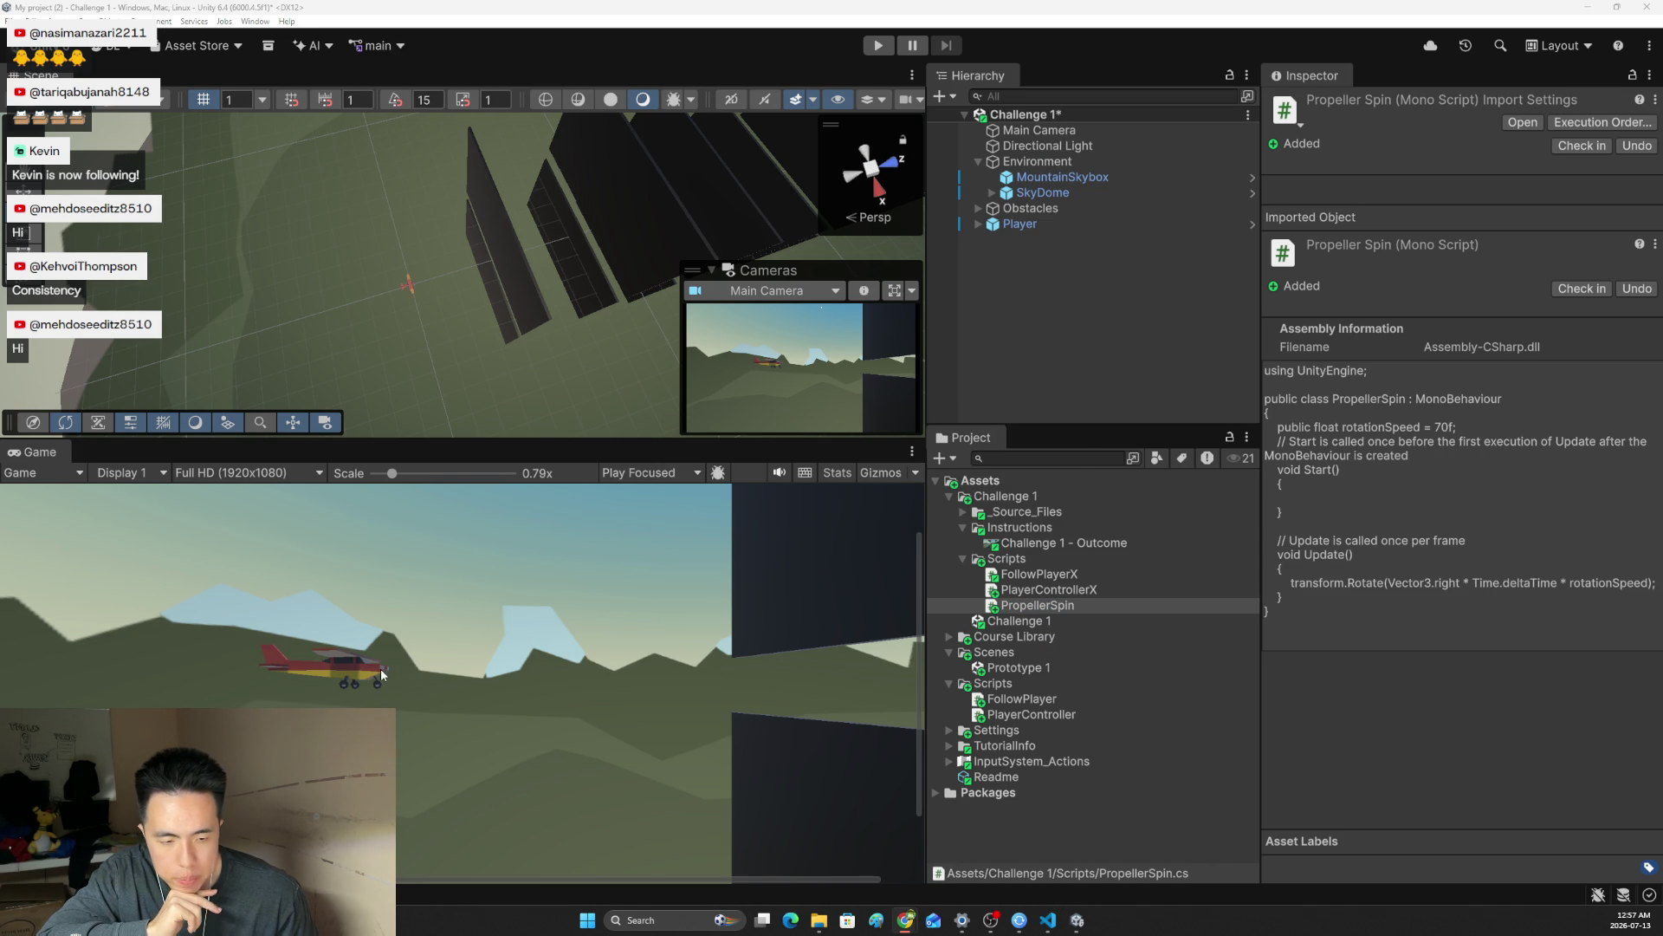
Select the Propeller under Player and rotate it on the Z axis to -9.342
click(982, 225)
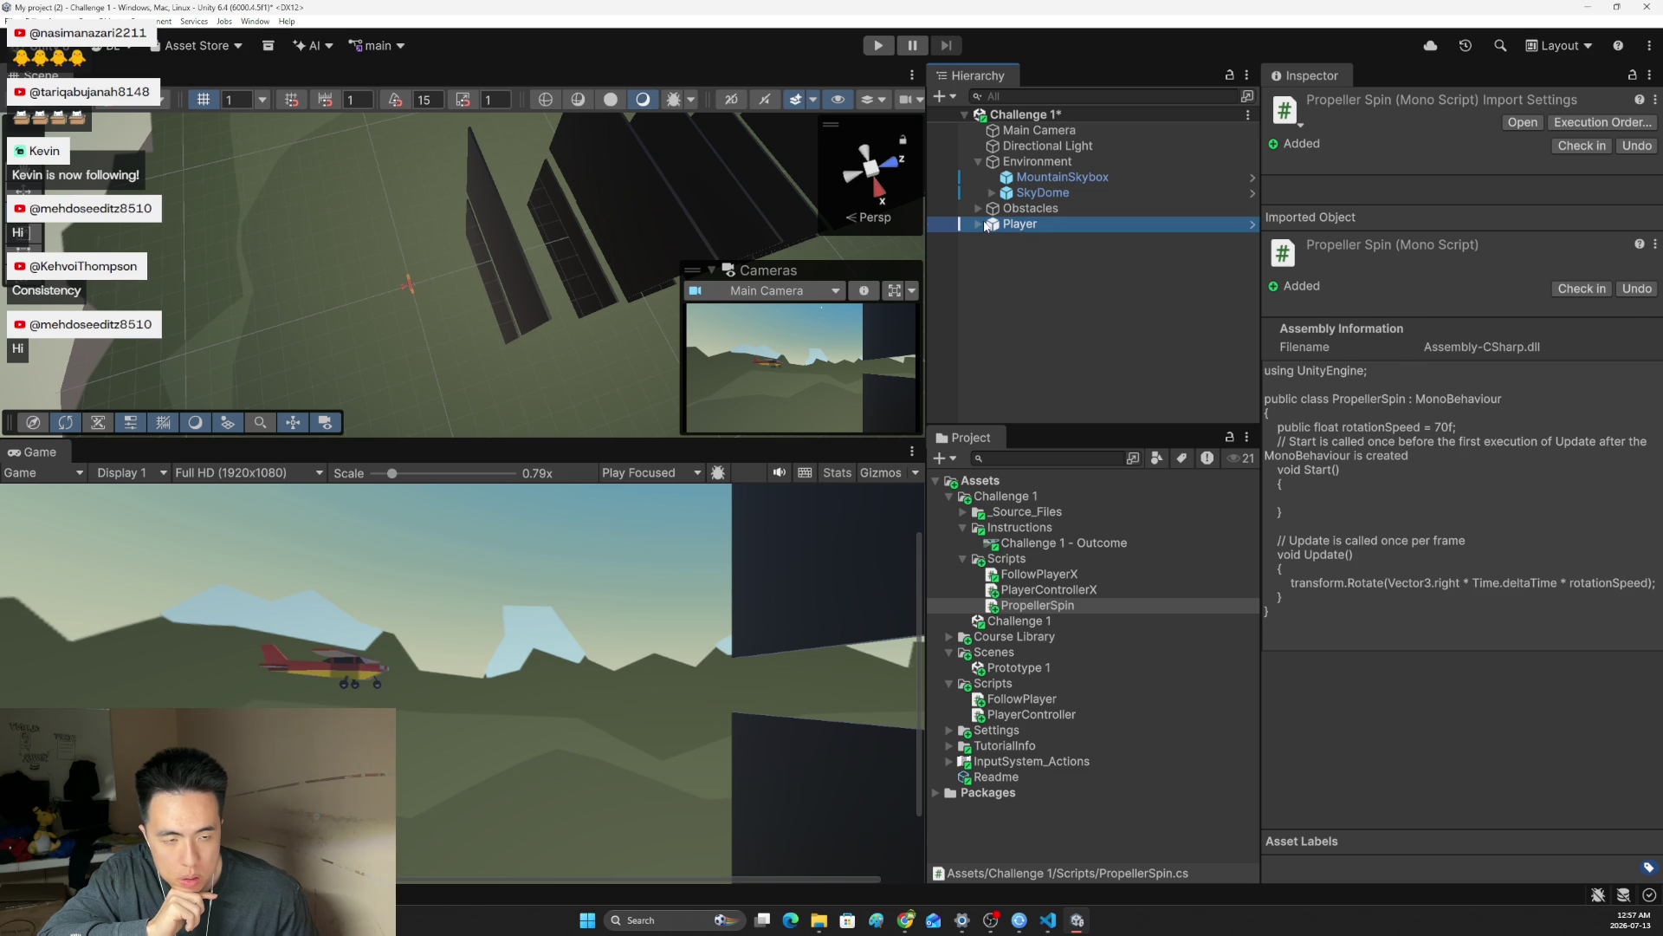
click(1020, 241)
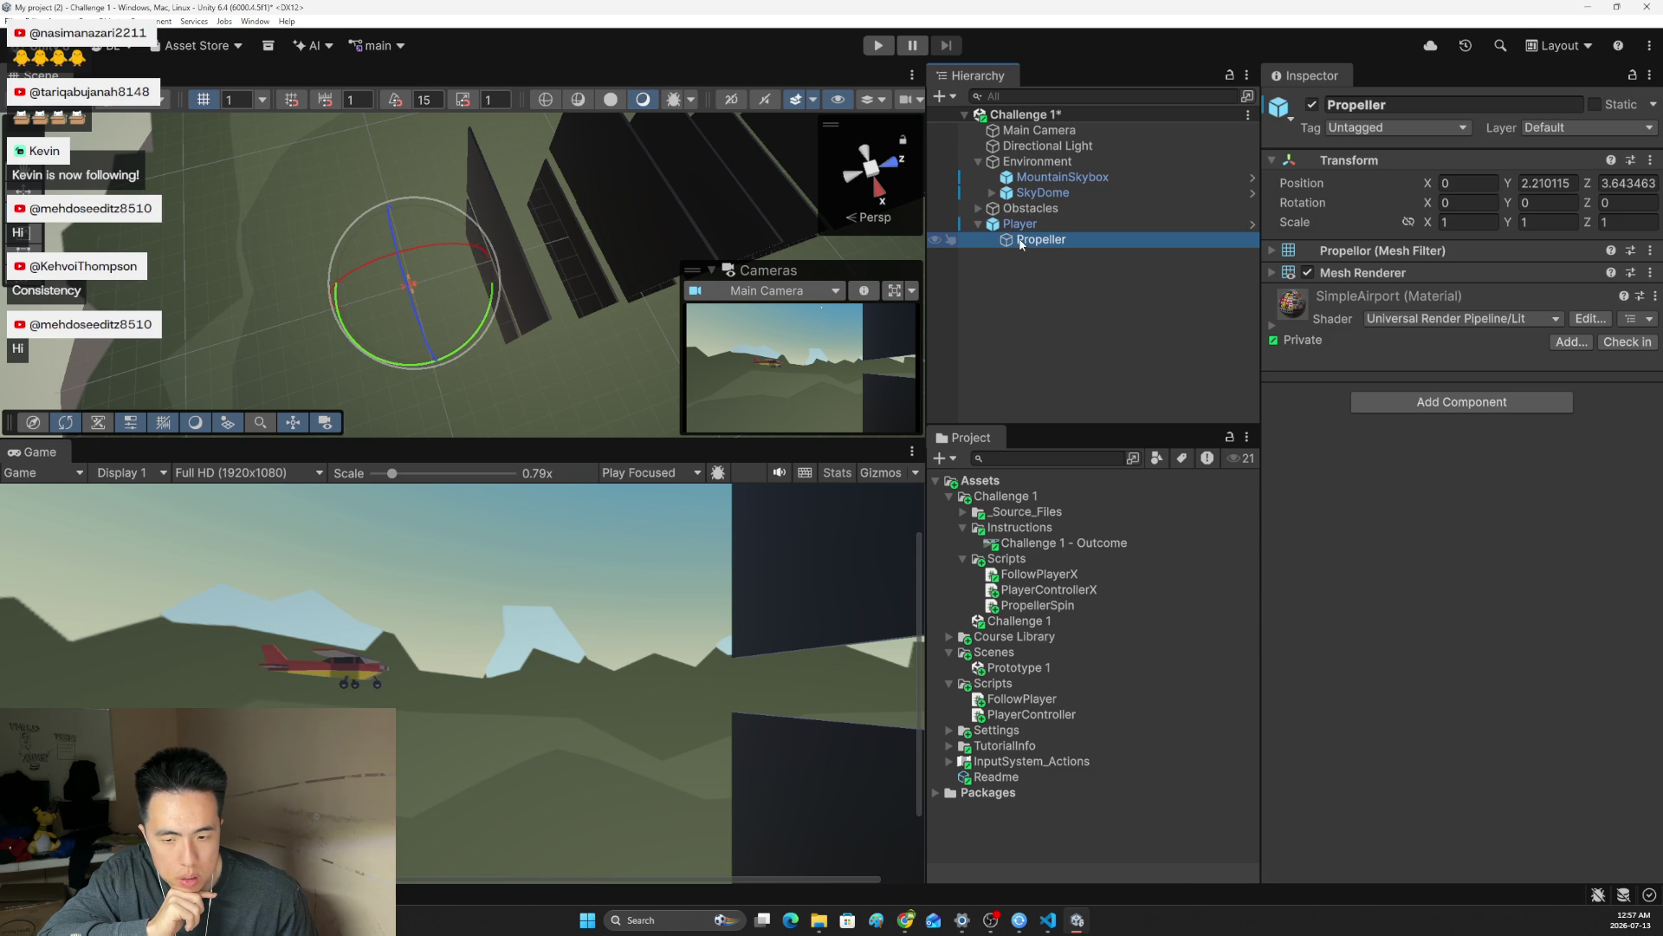
mouse_move(423, 331)
mouse_down()
mouse_move(429, 346)
mouse_move(469, 227)
mouse_move(424, 370)
mouse_move(378, 183)
mouse_move(419, 347)
mouse_up()
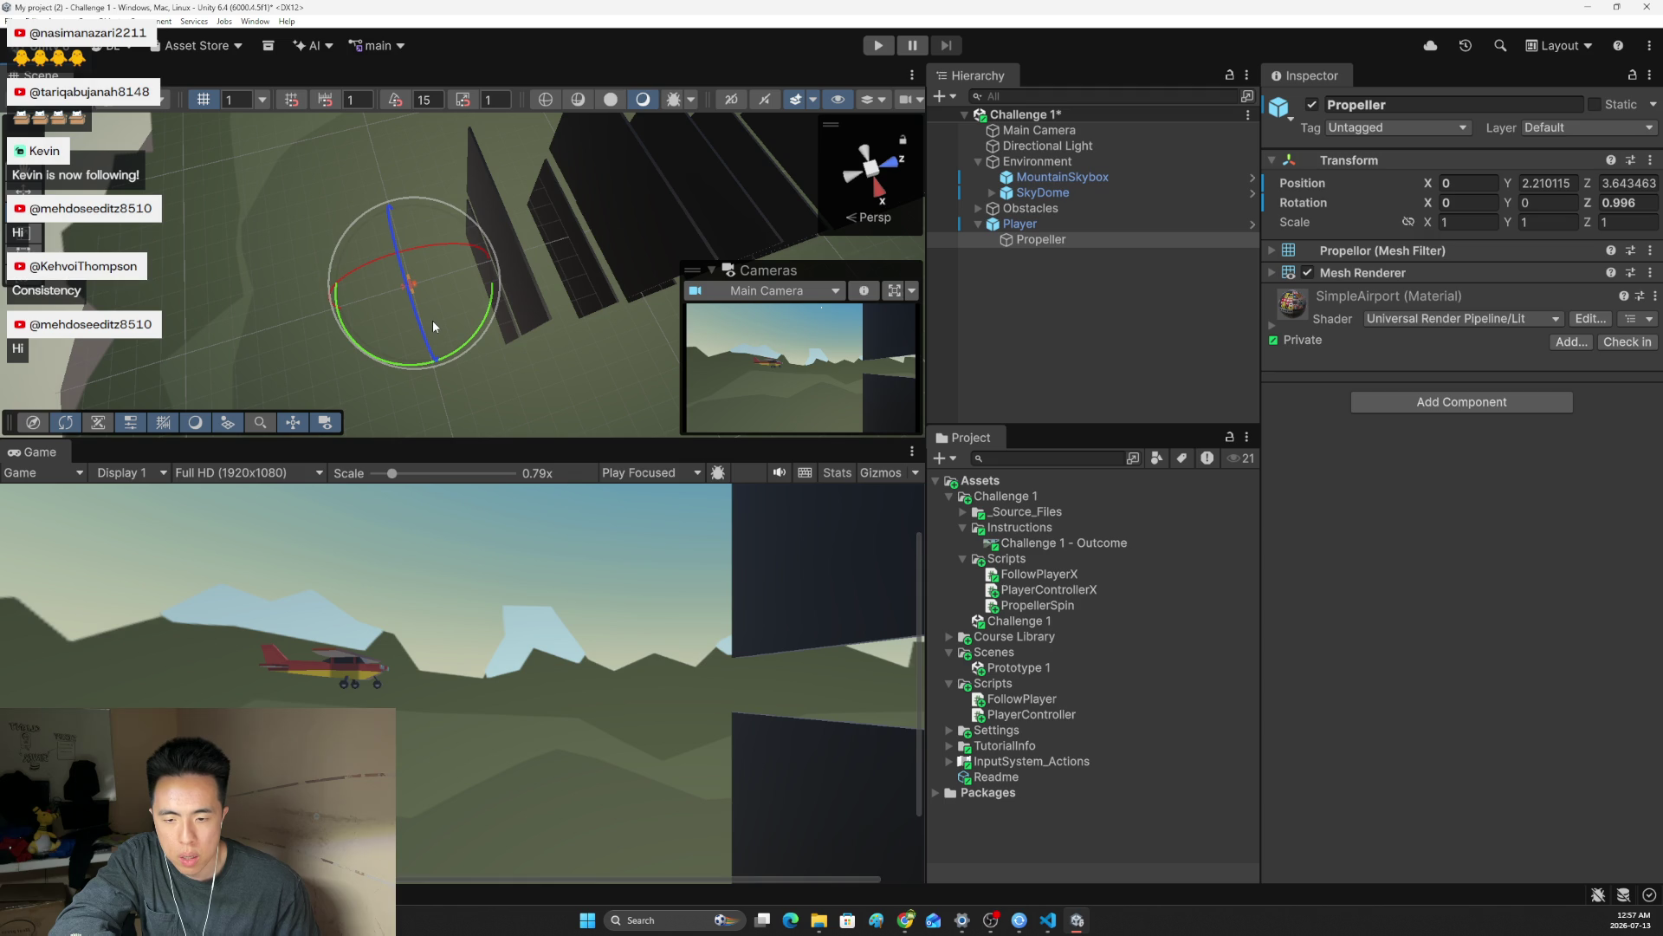
drag(433, 319, 390, 177)
mouse_move(443, 390)
mouse_down()
mouse_move(406, 177)
mouse_move(407, 277)
mouse_move(421, 214)
mouse_up()
mouse_move(439, 308)
mouse_down()
mouse_move(423, 252)
mouse_move(432, 357)
mouse_up()
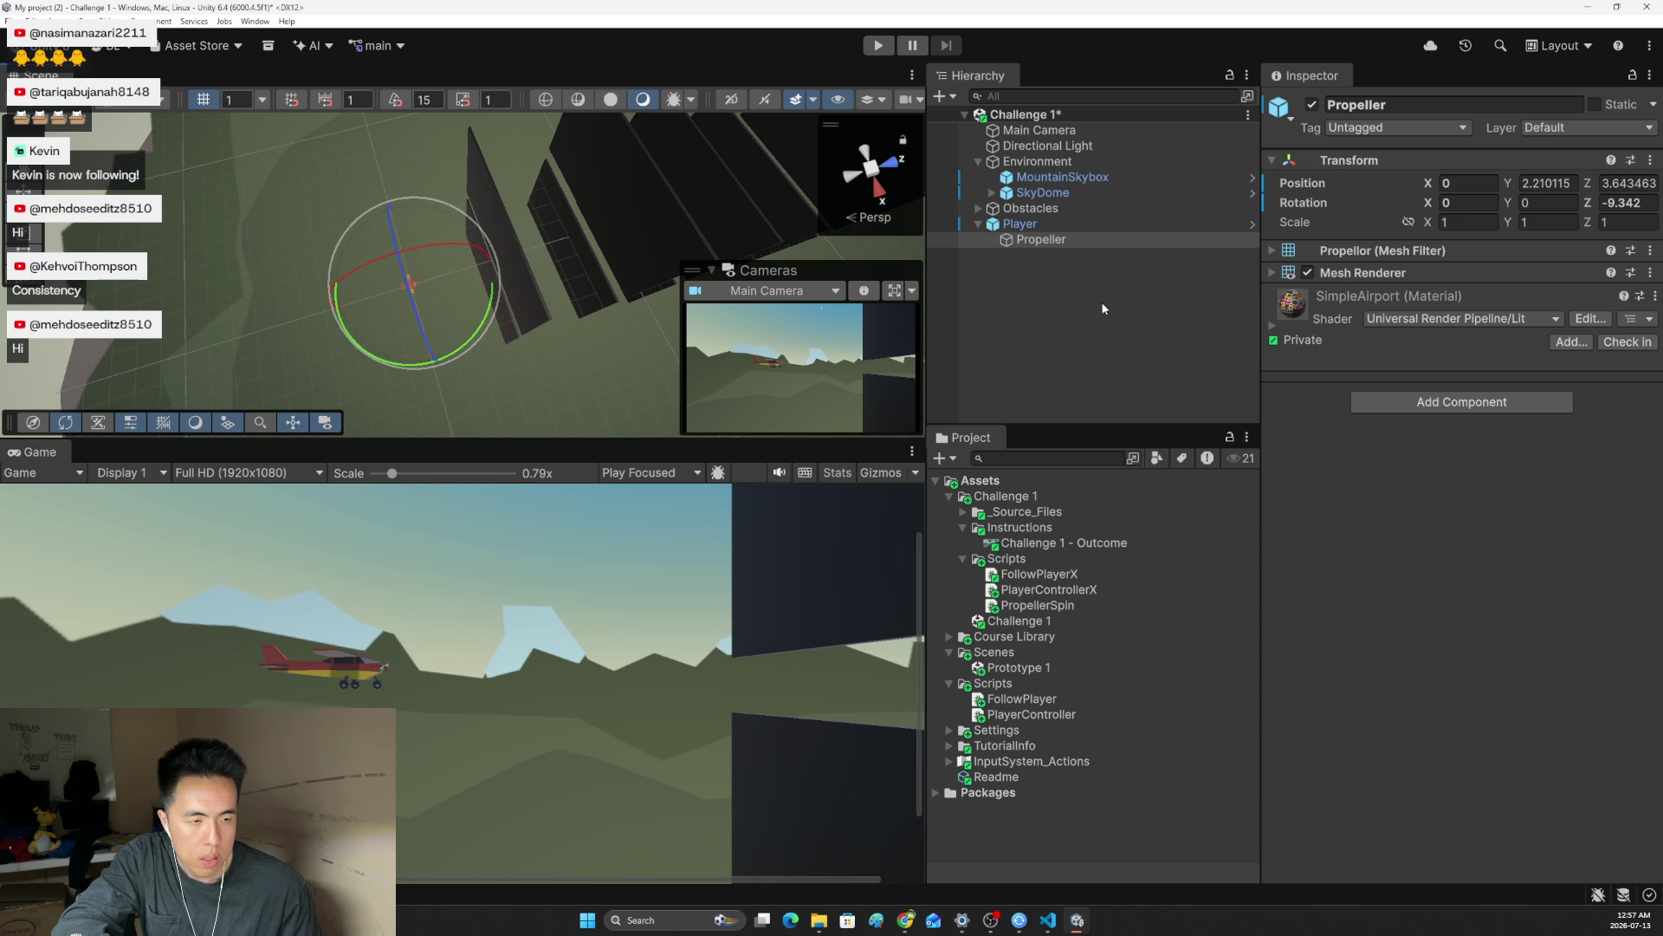
click(1422, 406)
Attach the Propeller Spin script at Rotation Speed 70 and test it once in Play mode
text(prop)
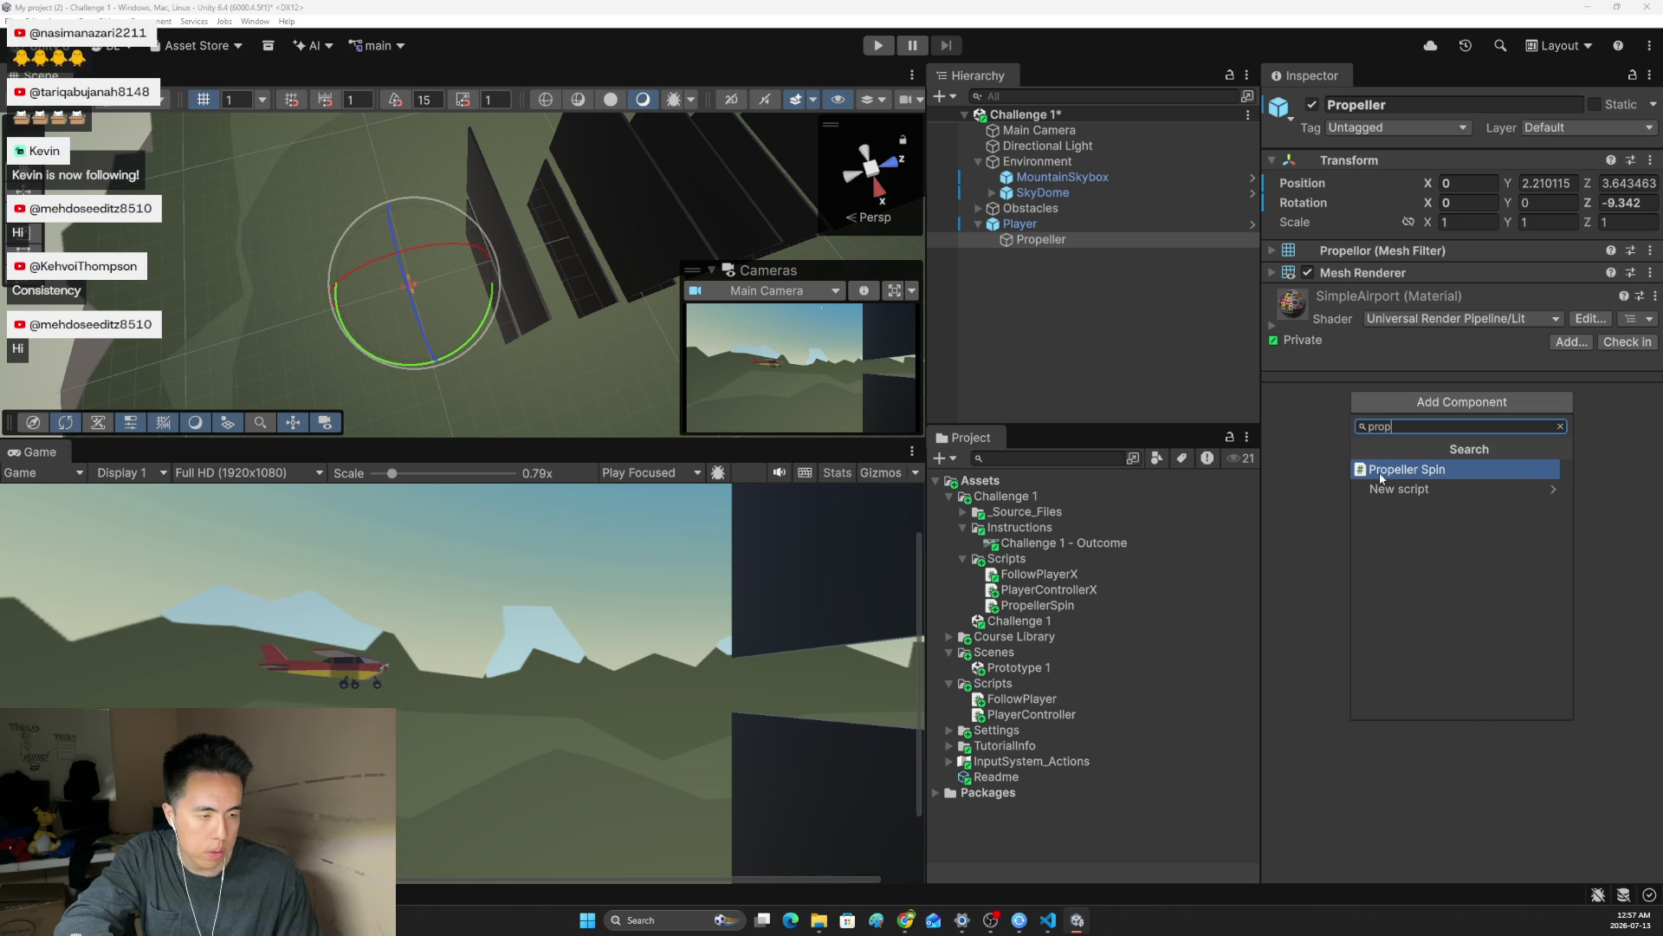
click(1380, 473)
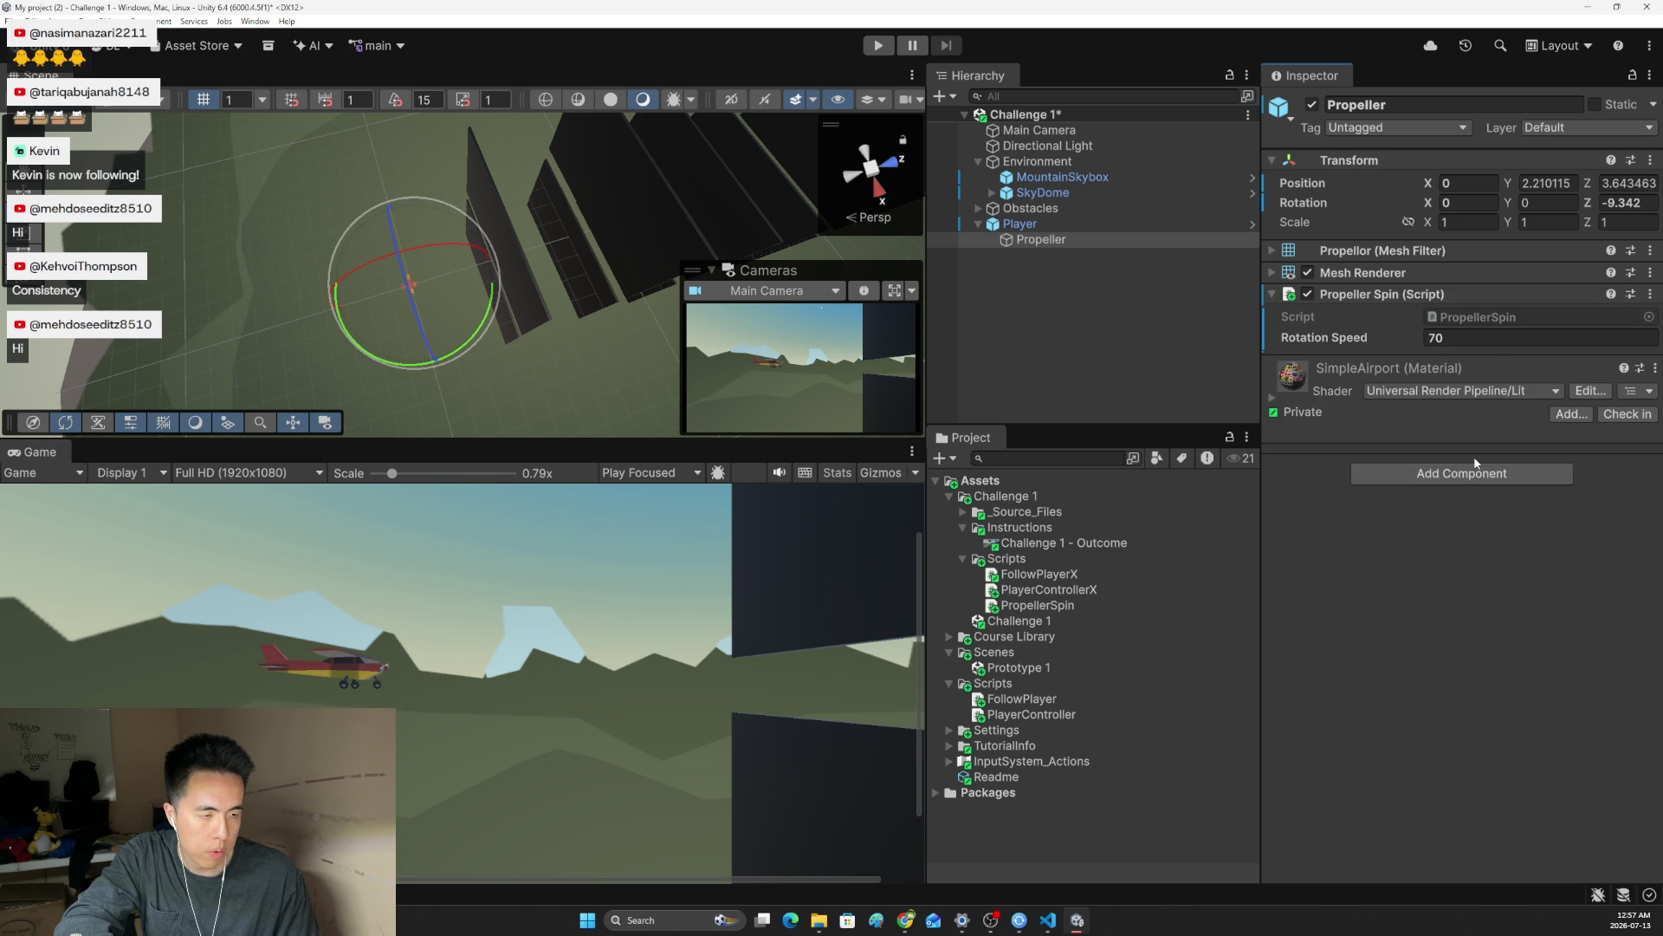
click(879, 47)
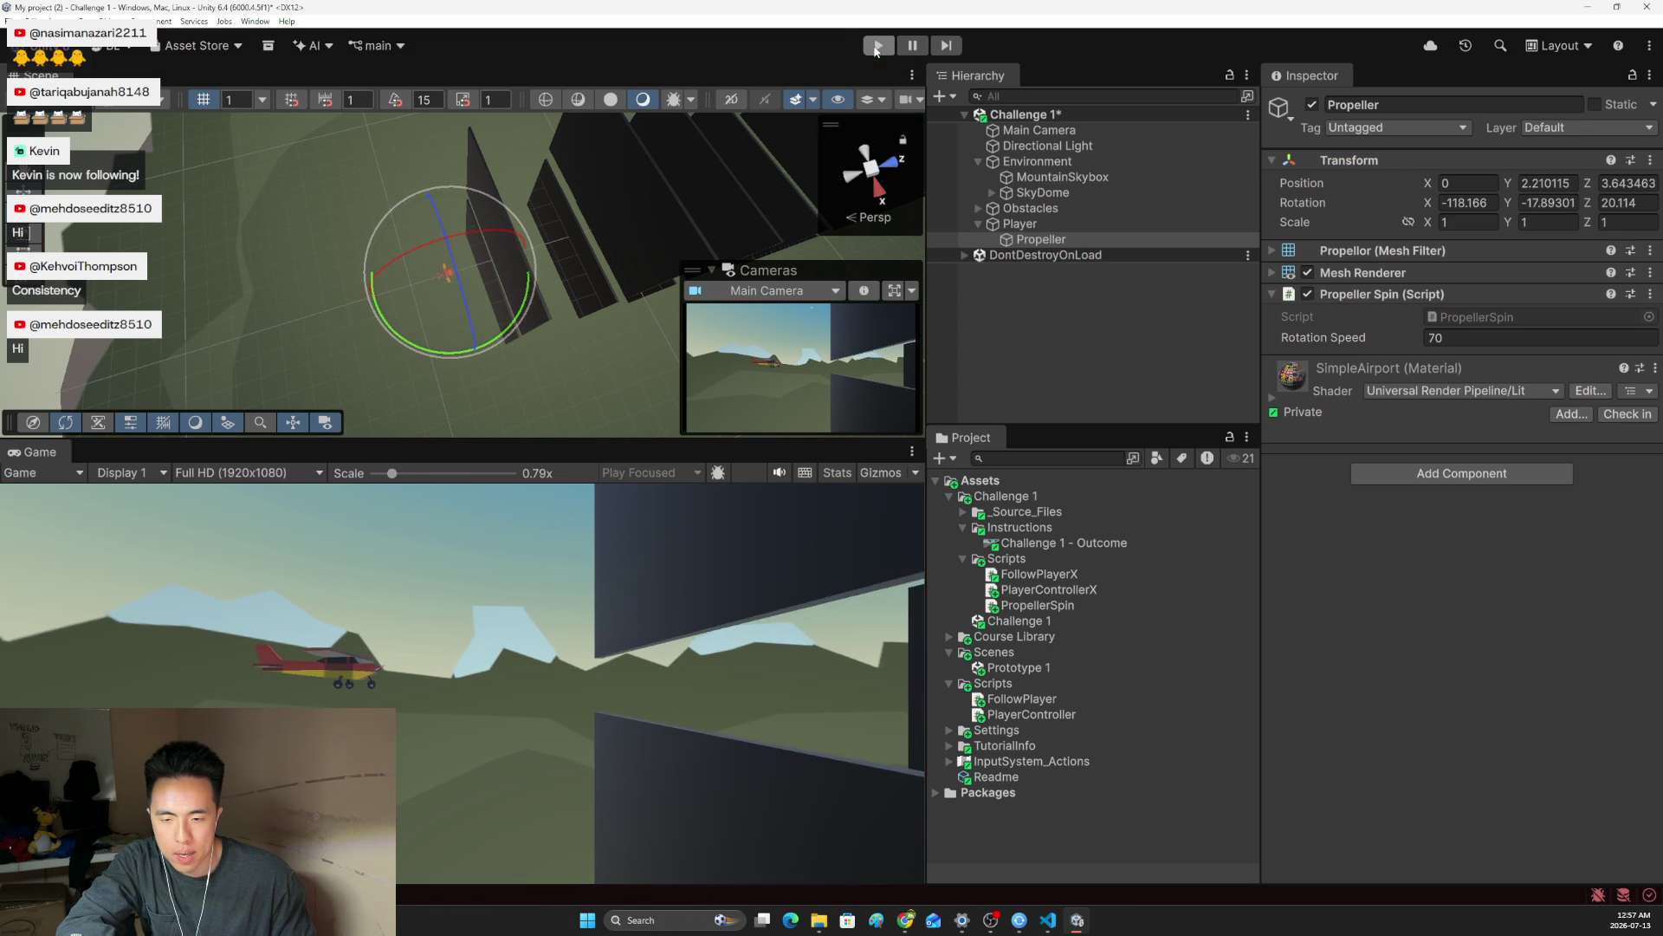
click(878, 45)
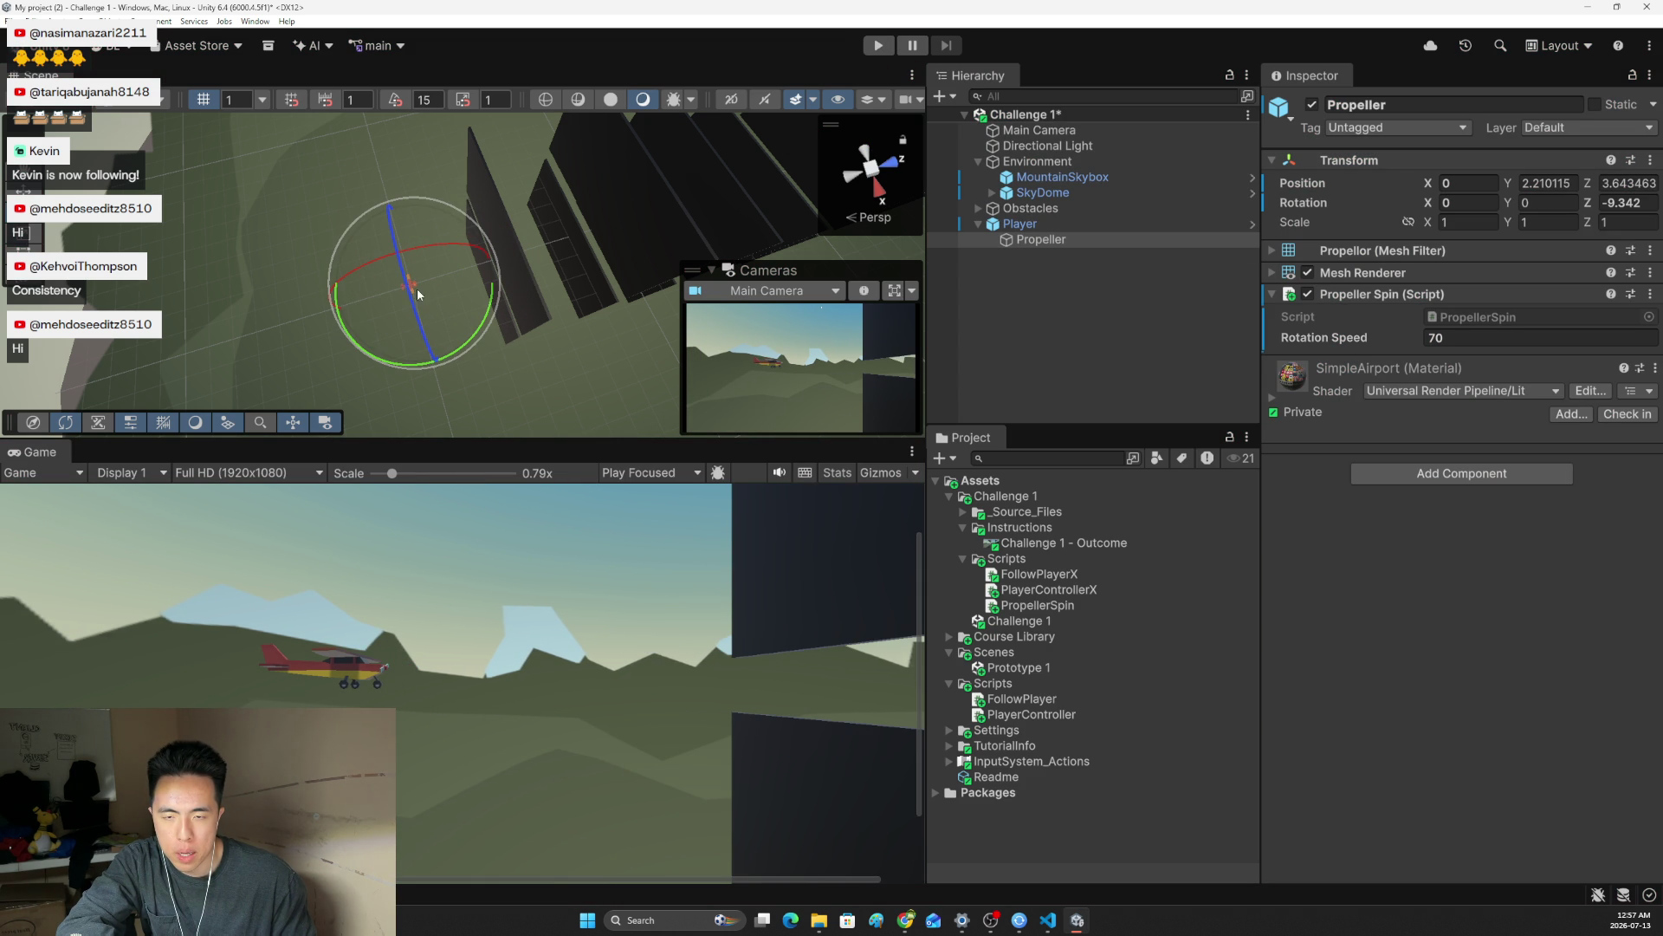
mouse_move(481, 325)
mouse_down()
mouse_move(424, 363)
mouse_move(467, 329)
mouse_move(447, 372)
mouse_move(470, 420)
mouse_move(498, 414)
mouse_up()
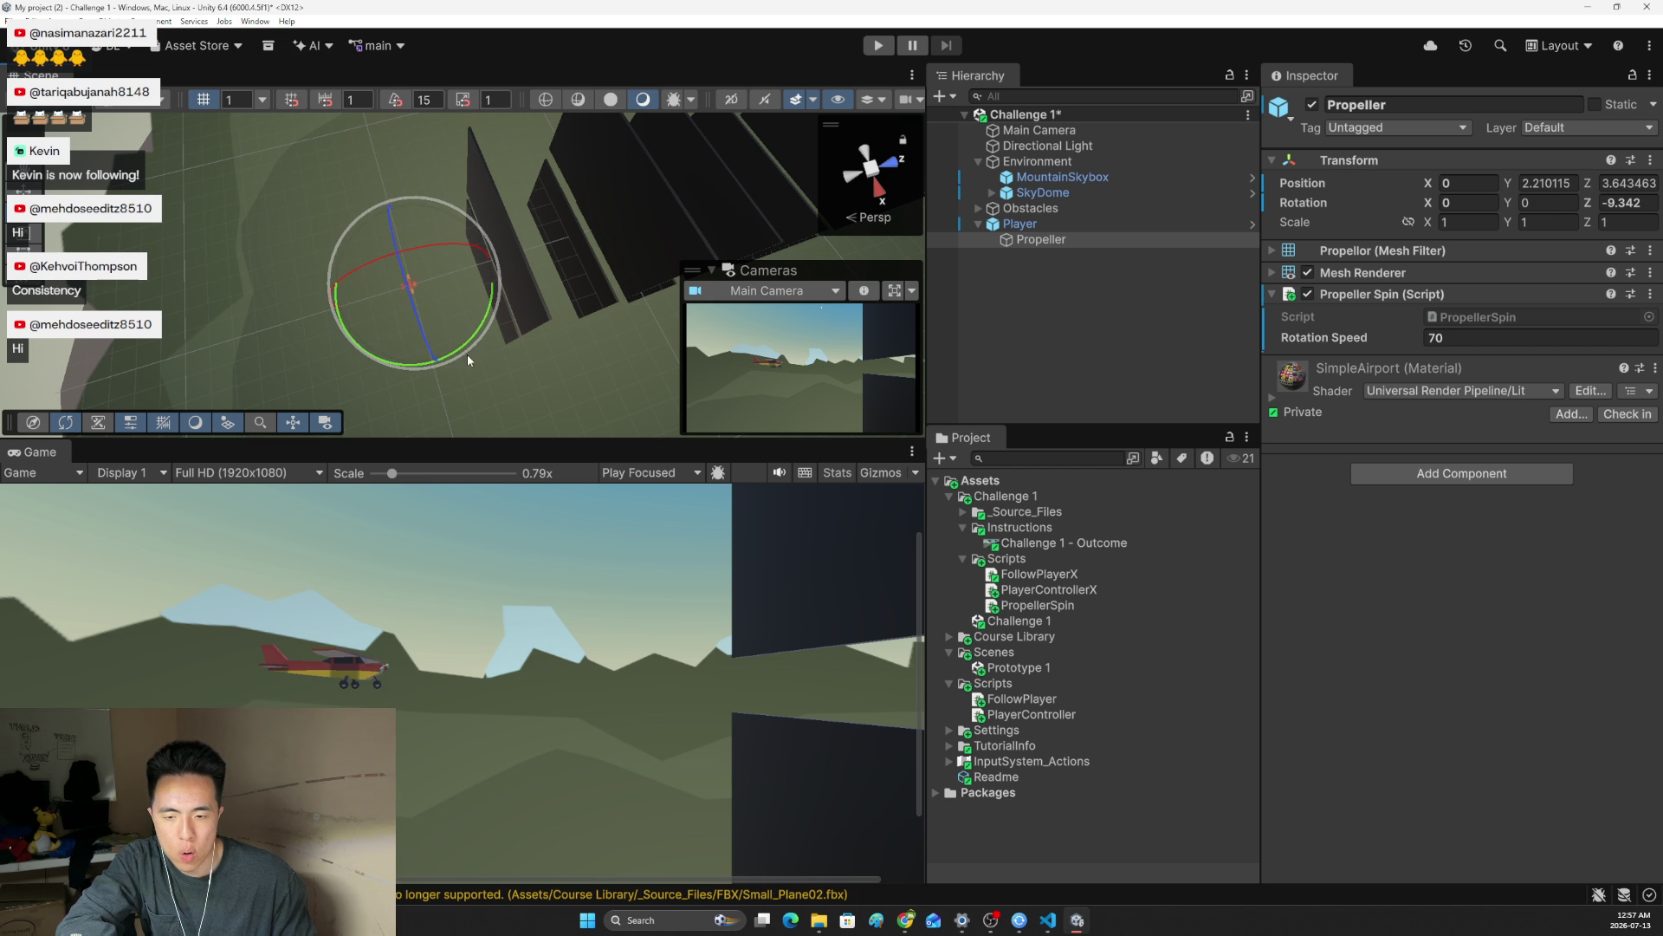
Change the rotation axis in PropellerSpin.cs from Vector3.right to Vector3.forward
click(1044, 921)
key(BackSpace)
key(BackSpace)
text(for)
key(Tab)
key(ctrl+z)
key(BackSpace)
key(BackSpace)
key(BackSpace)
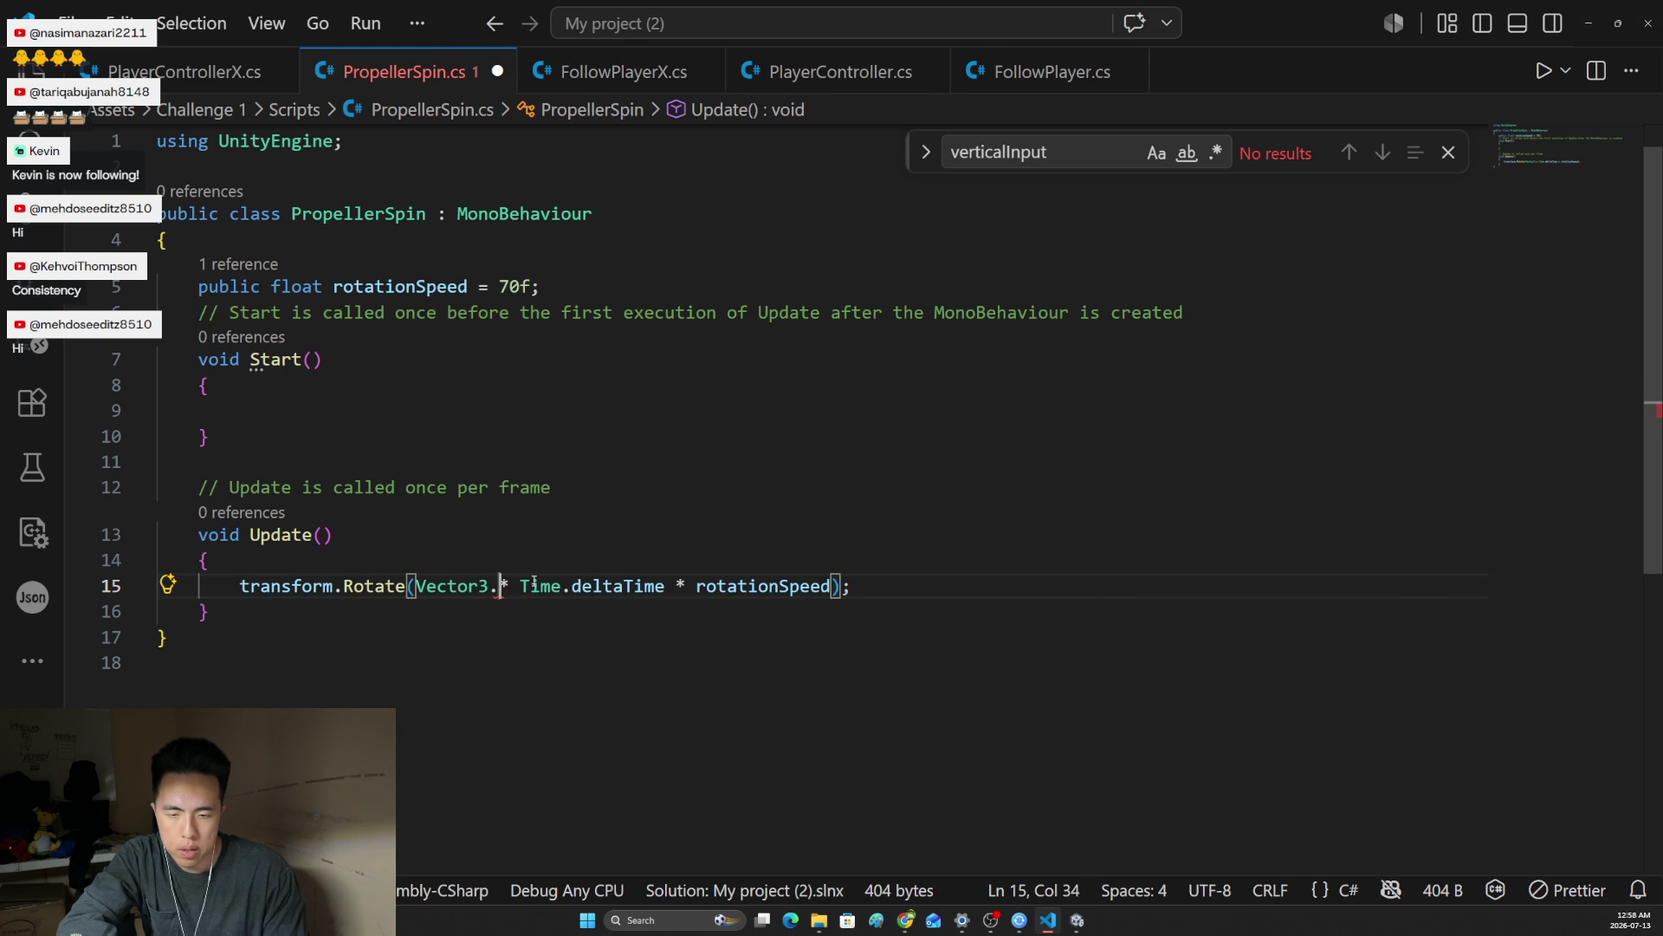
text(for)
key(Down)
key(Tab)
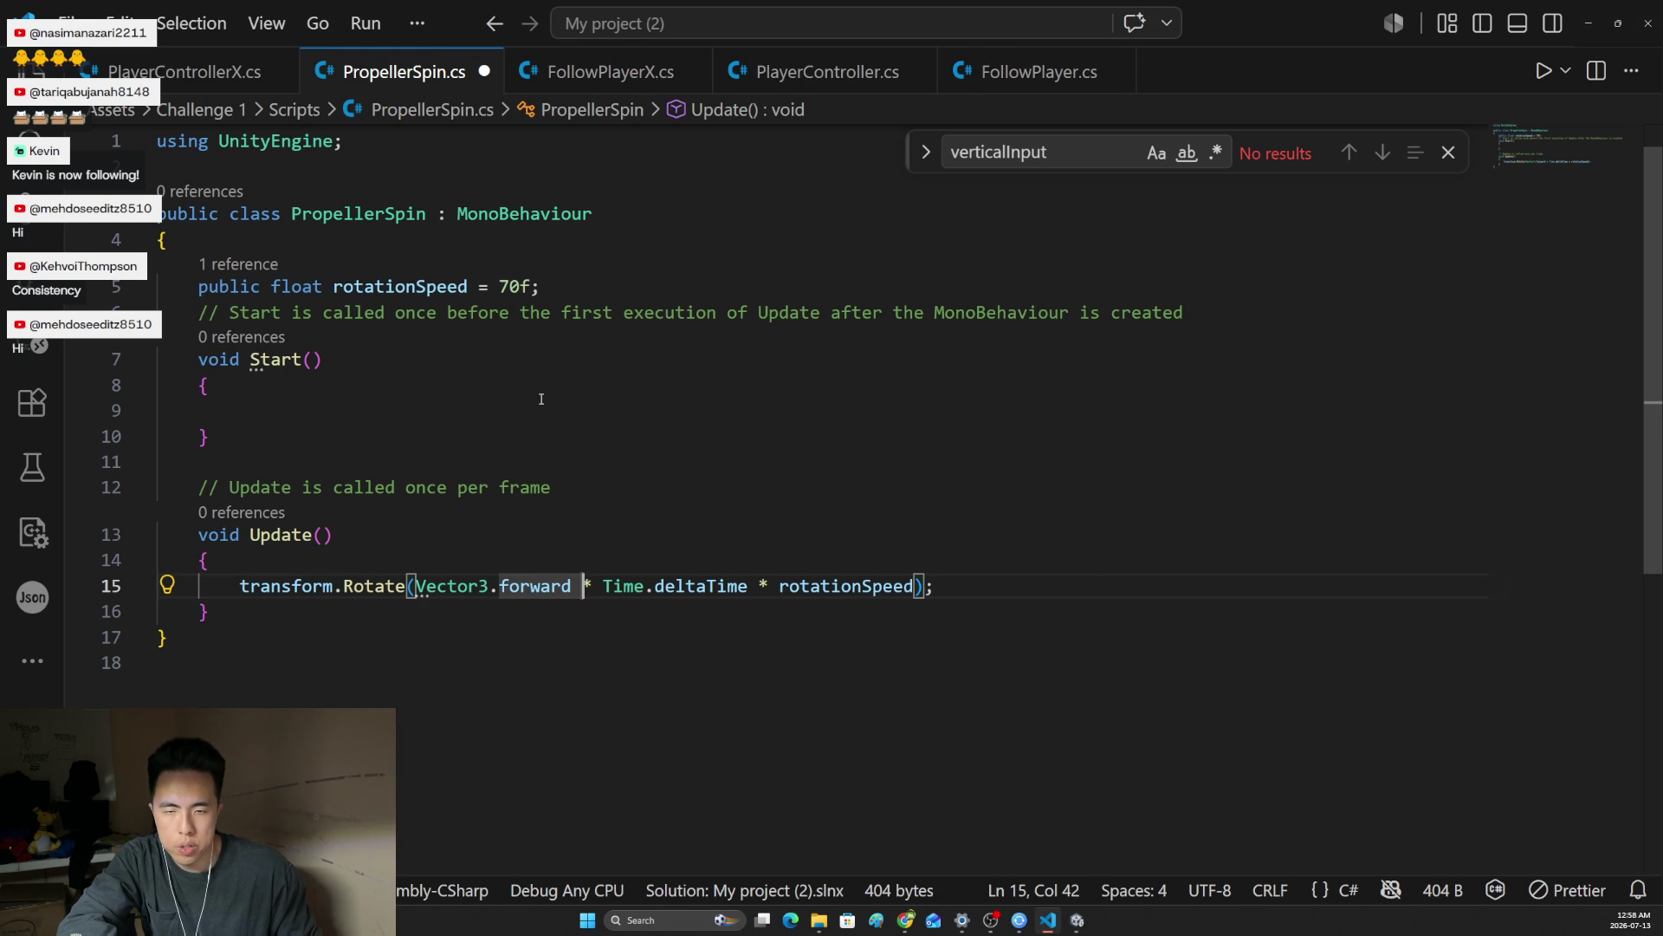
Change the rotationSpeed default from 70 to 200, then edit Rotation Speed back in Unity
click(520, 285)
key(BackSpace)
text(200)
click(1078, 920)
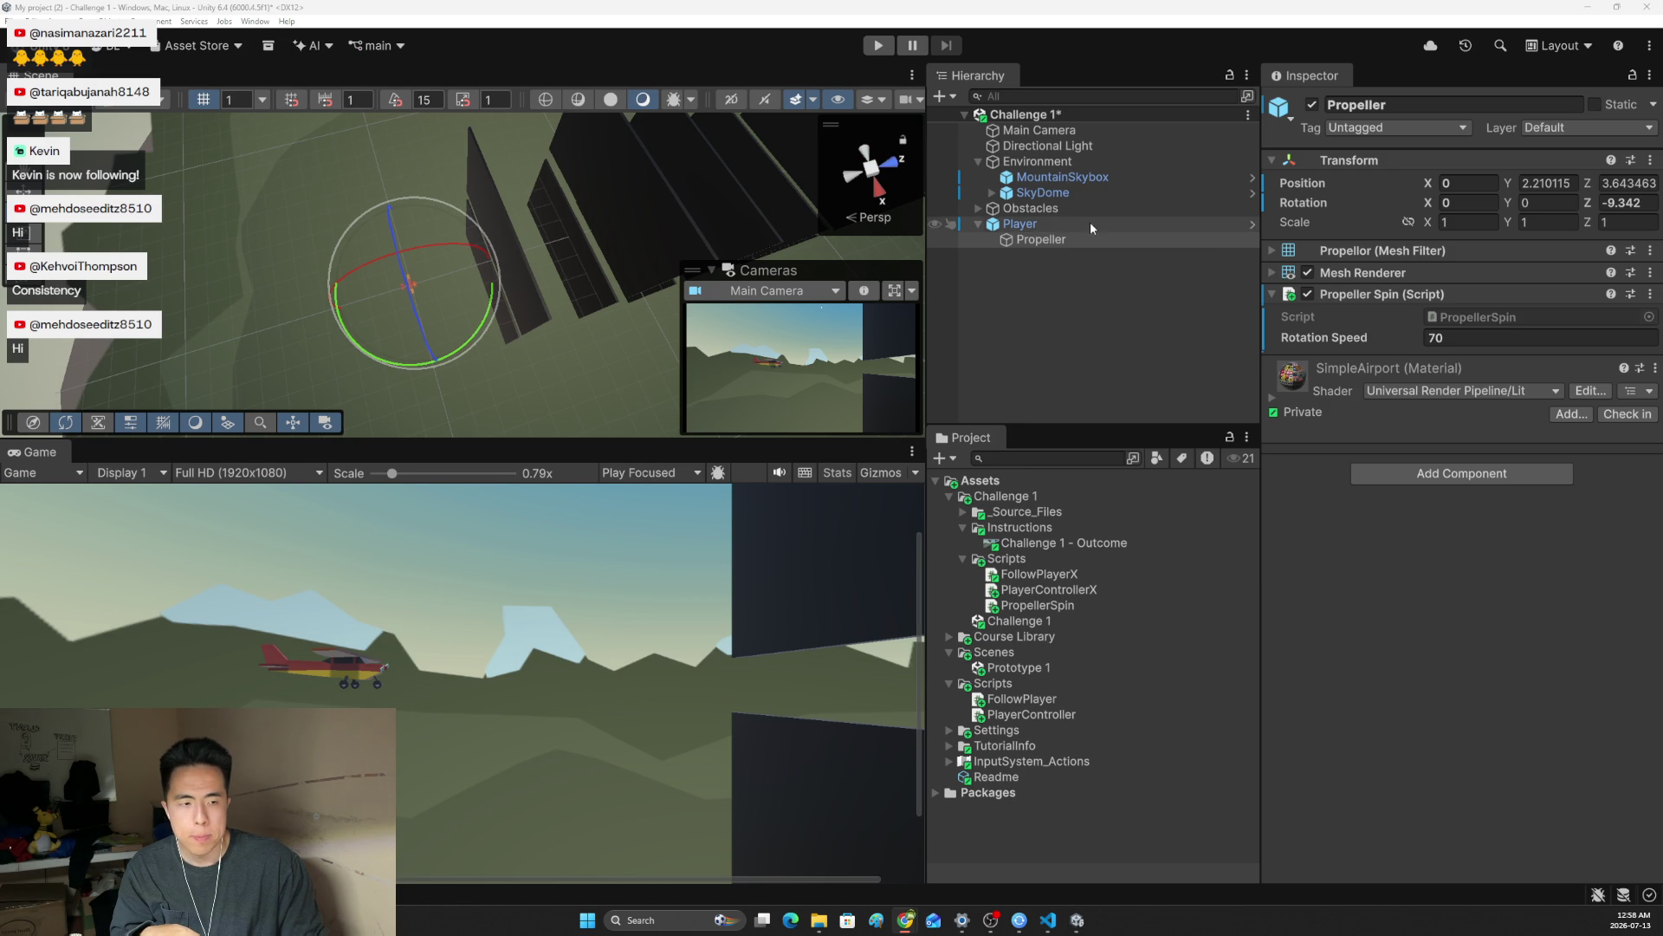
click(1426, 338)
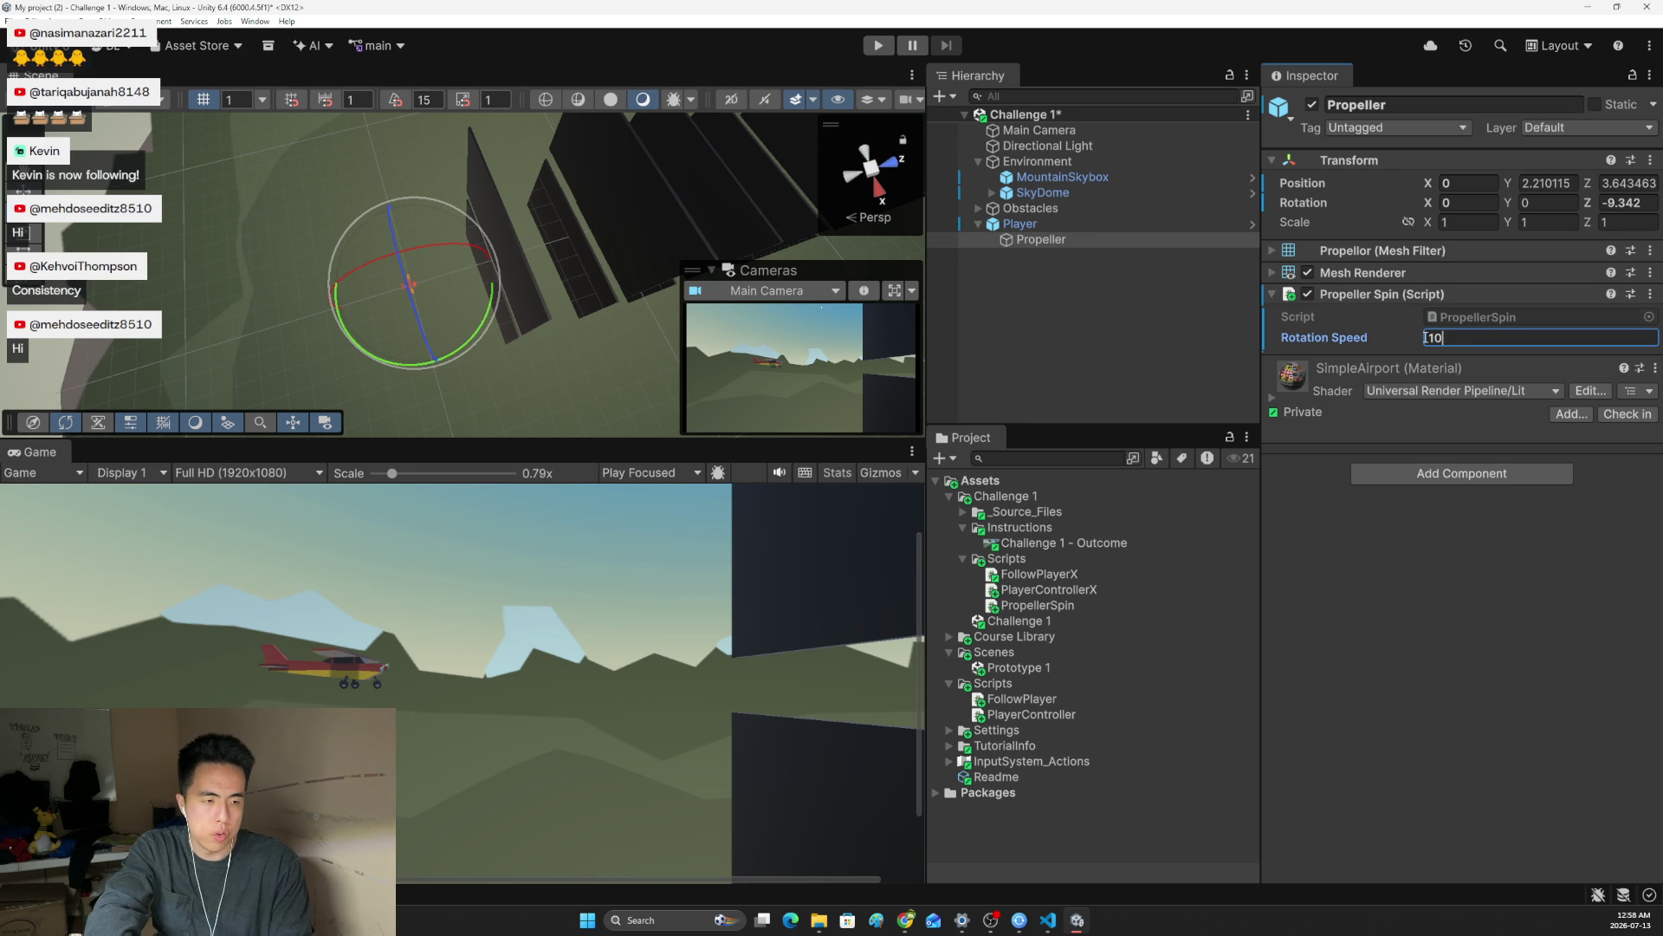
text(200)
Play-test the propeller at Rotation Speed 200, then raise it to about 945 while running
click(879, 45)
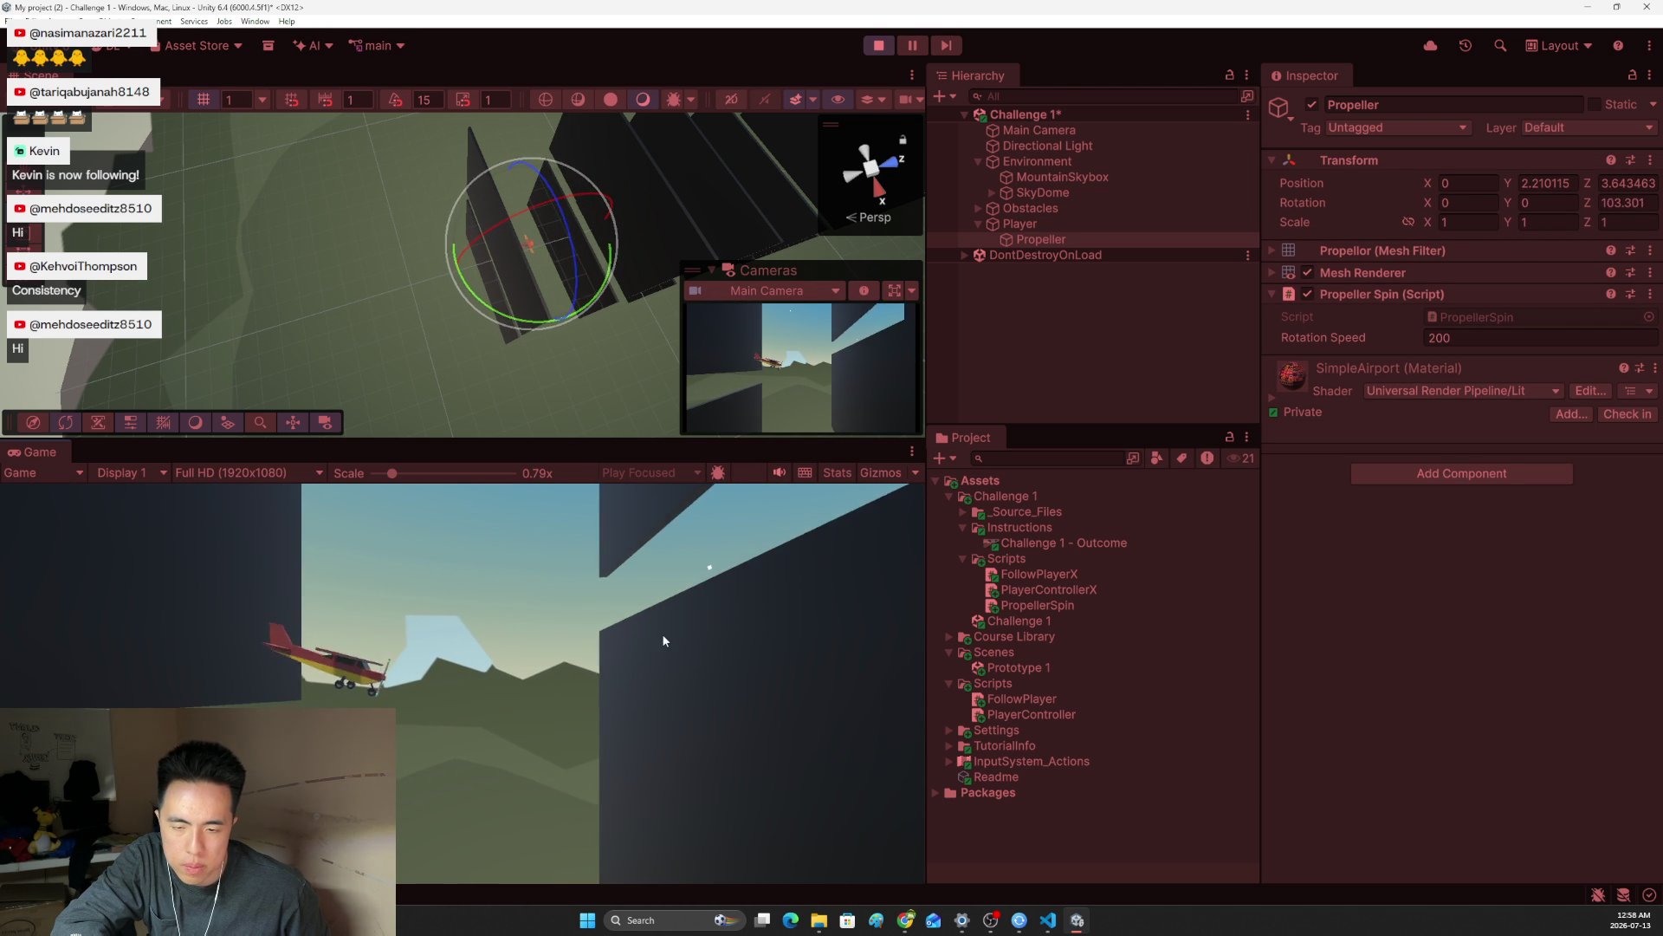
click(882, 46)
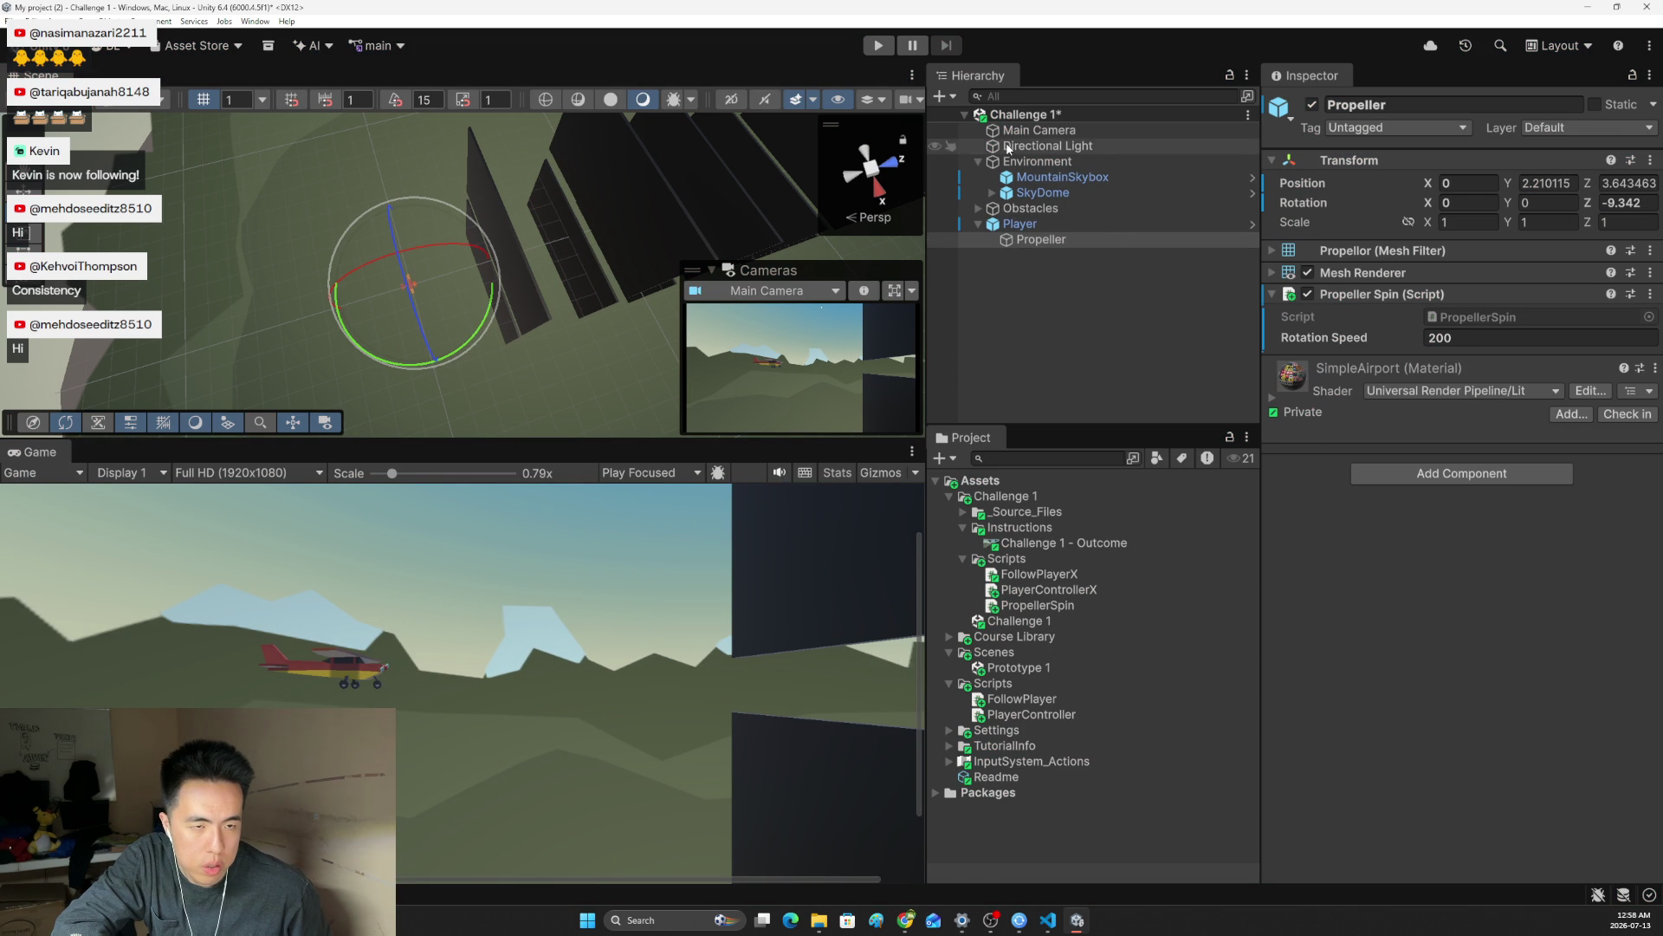
click(879, 45)
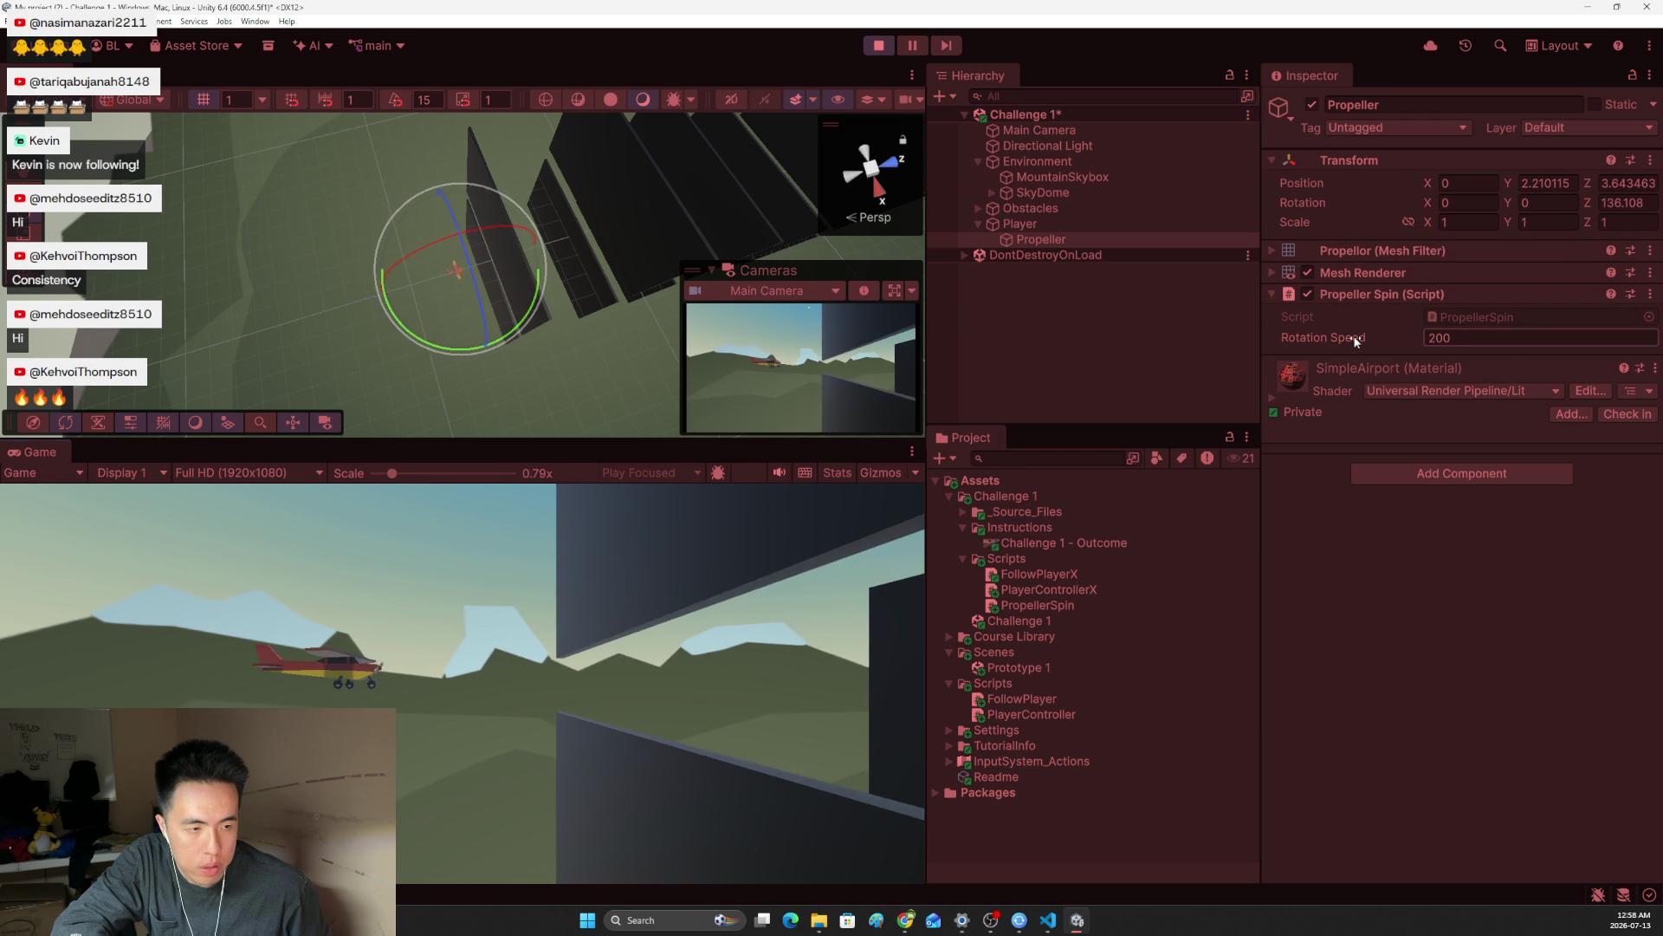
drag(1379, 335, 1659, 347)
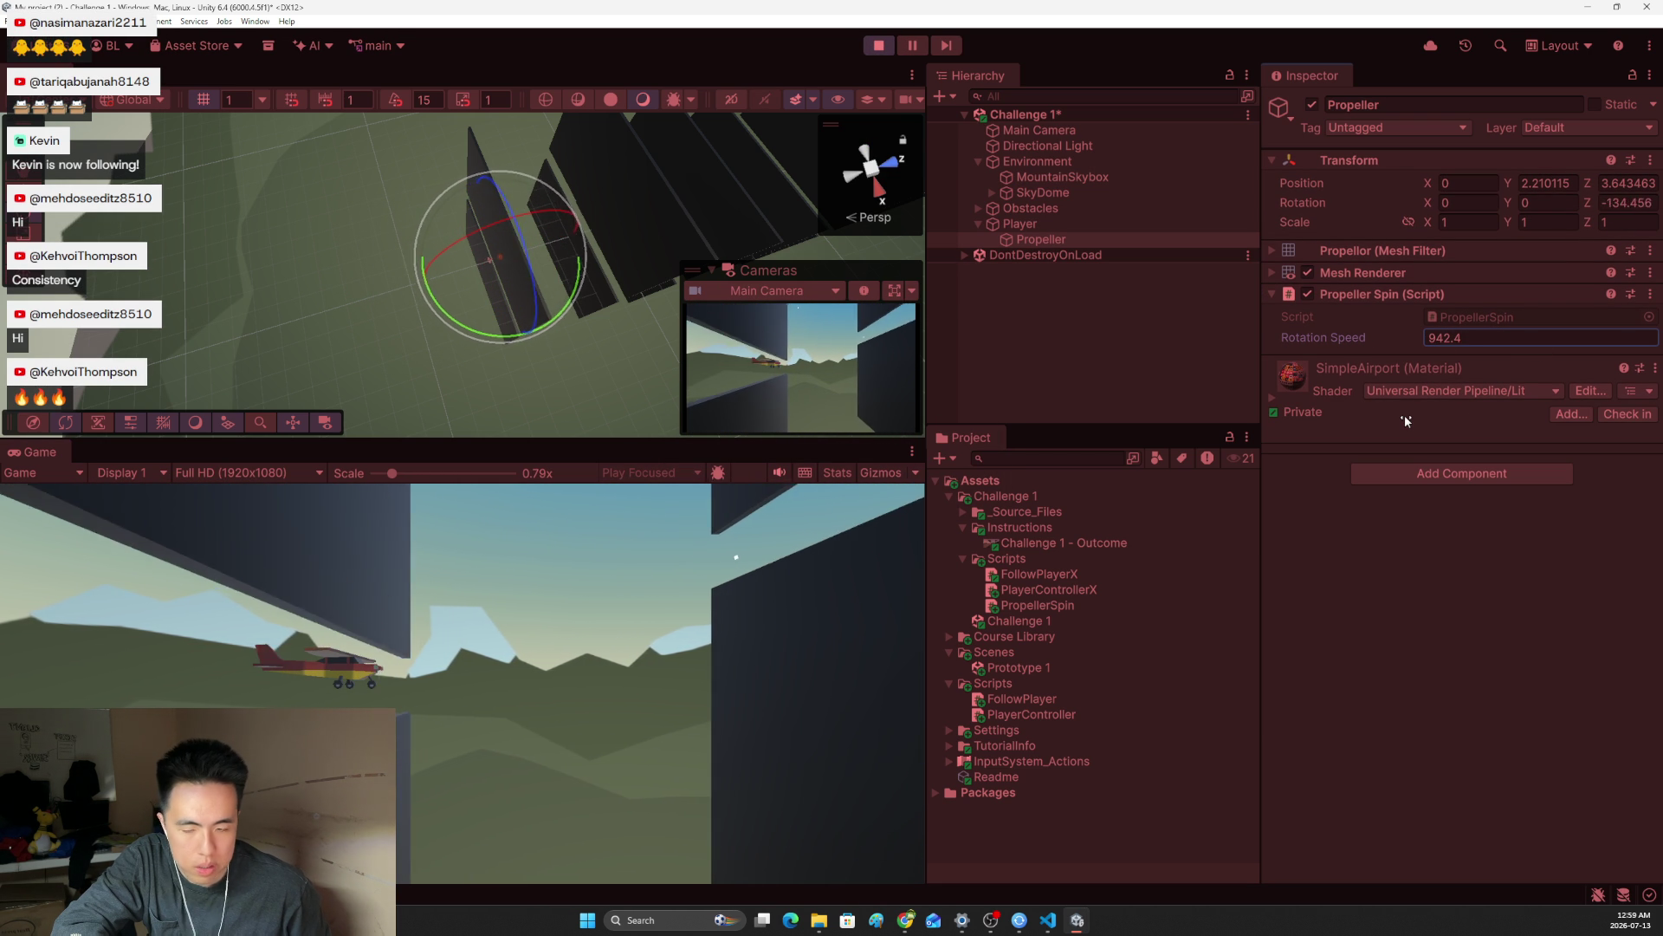
drag(1406, 414, 1412, 421)
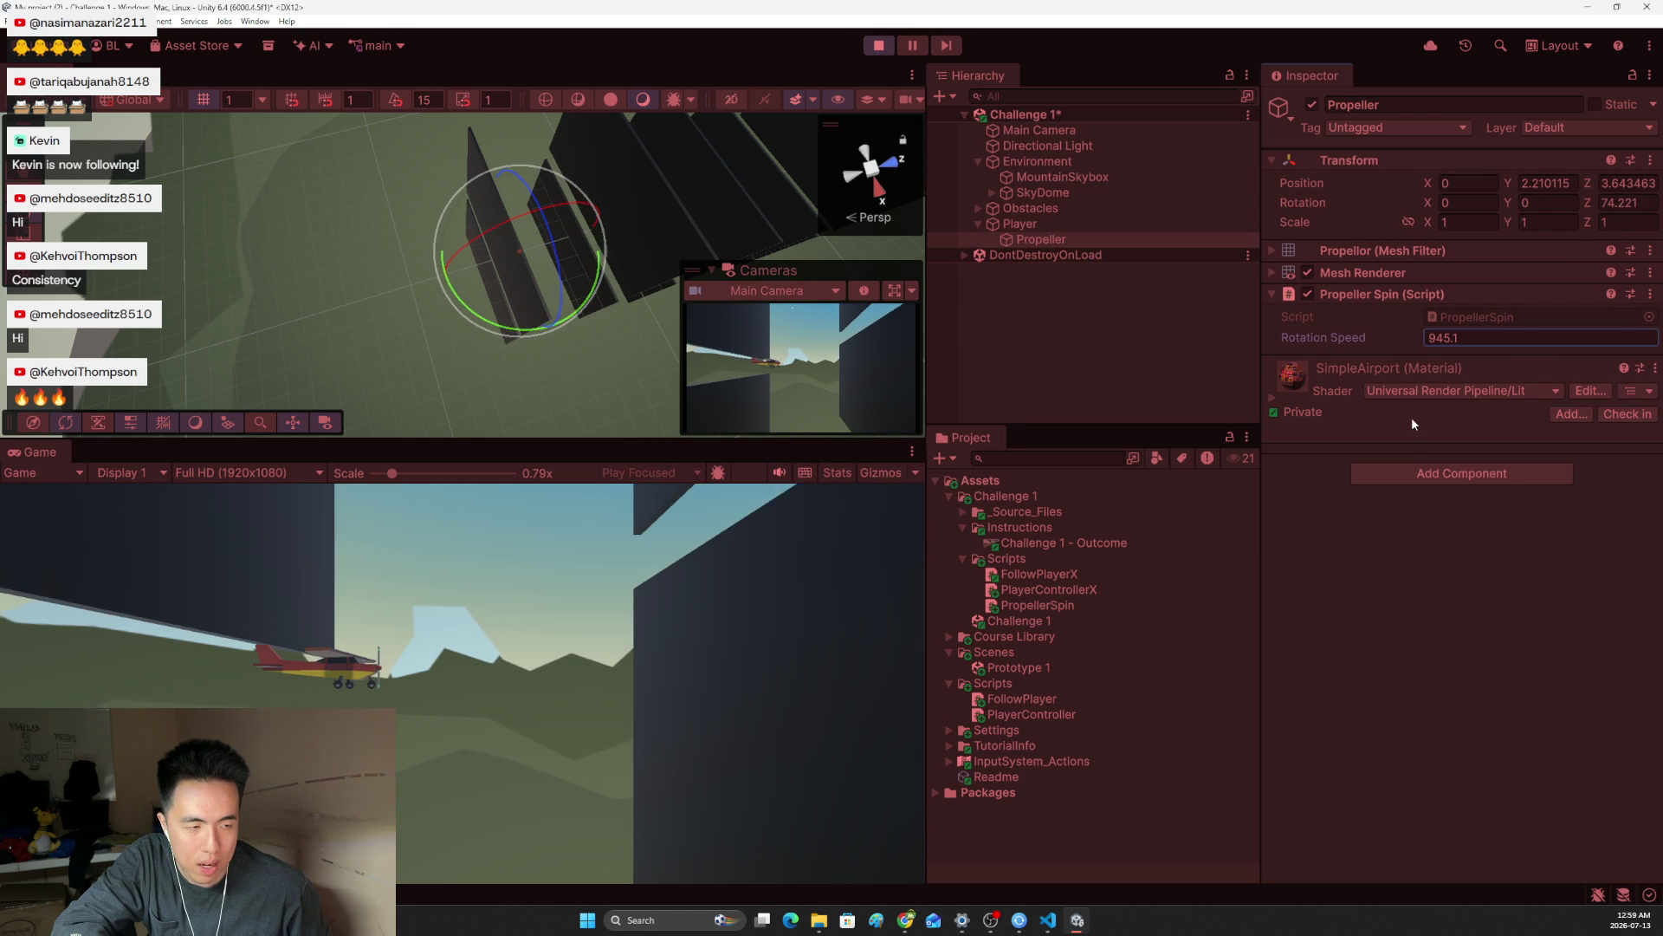
Raise the Player's Speed from 0.1 to 0.4, stop the game, and select the Propeller
click(1022, 221)
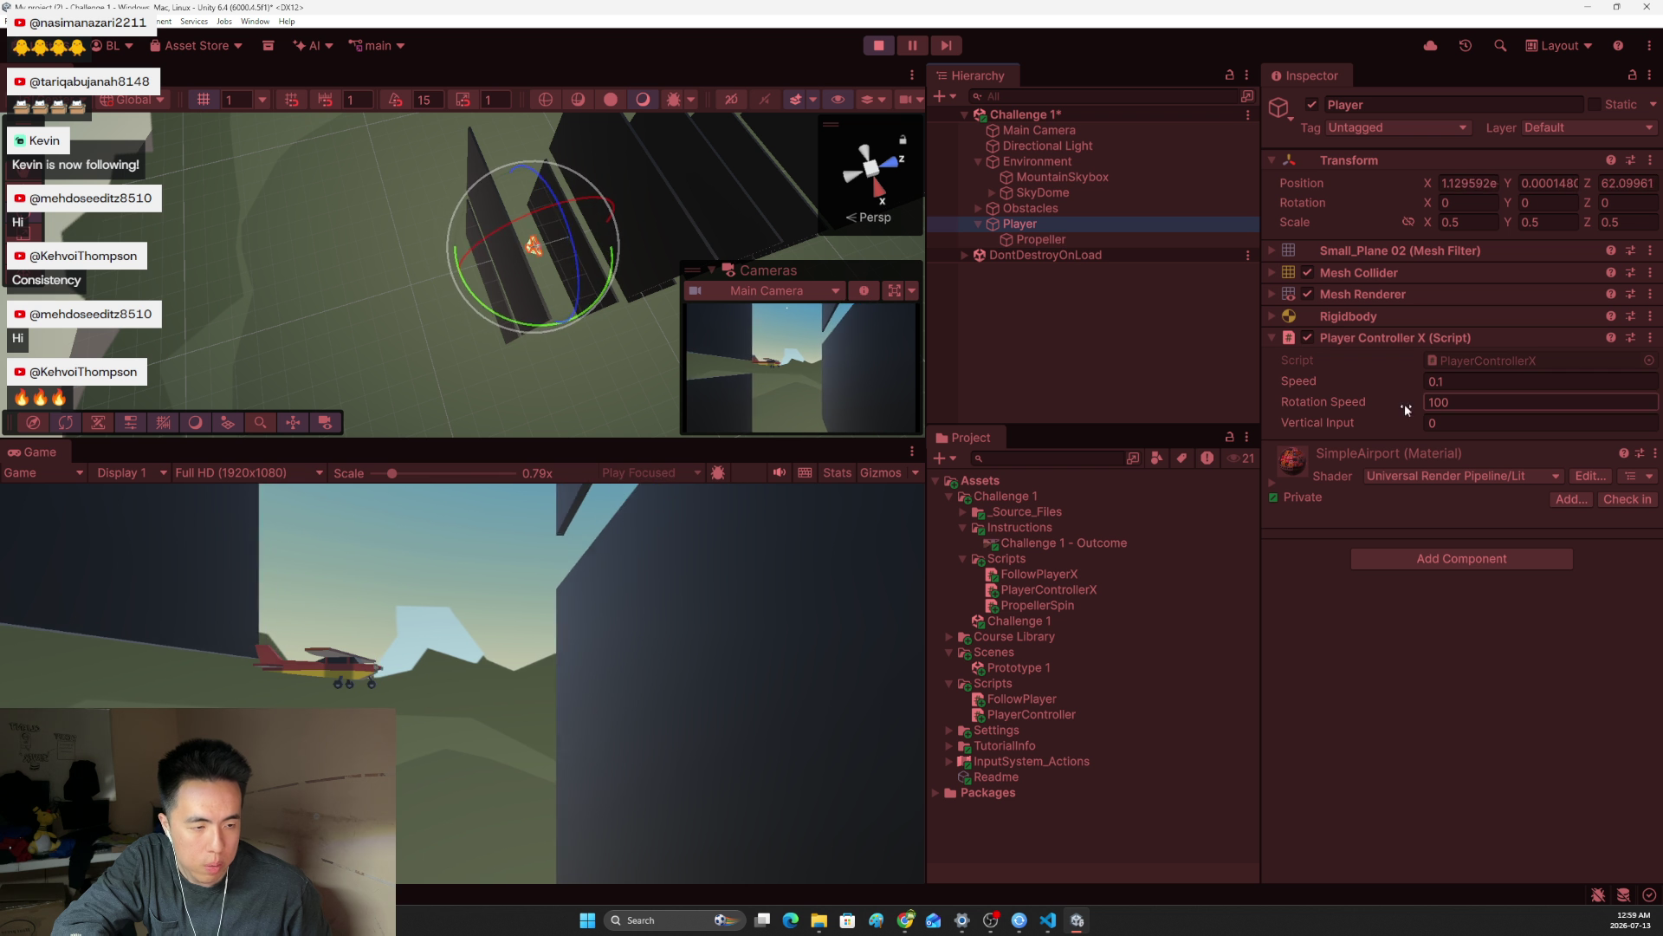
drag(1375, 383, 1377, 378)
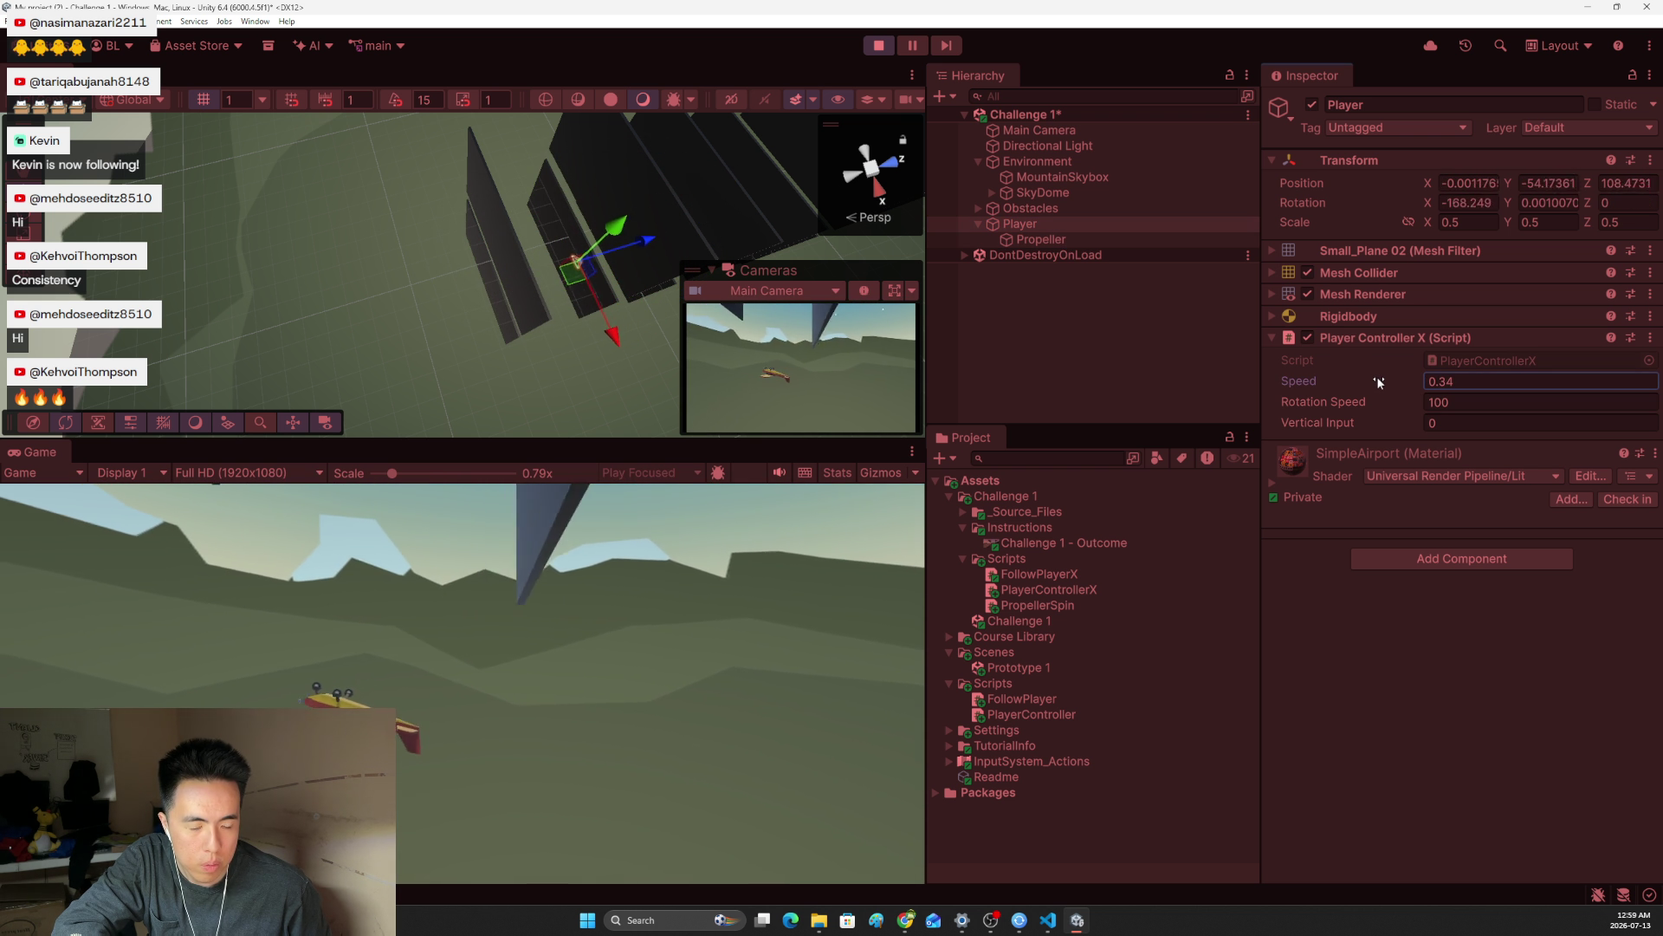
drag(1376, 376, 1379, 377)
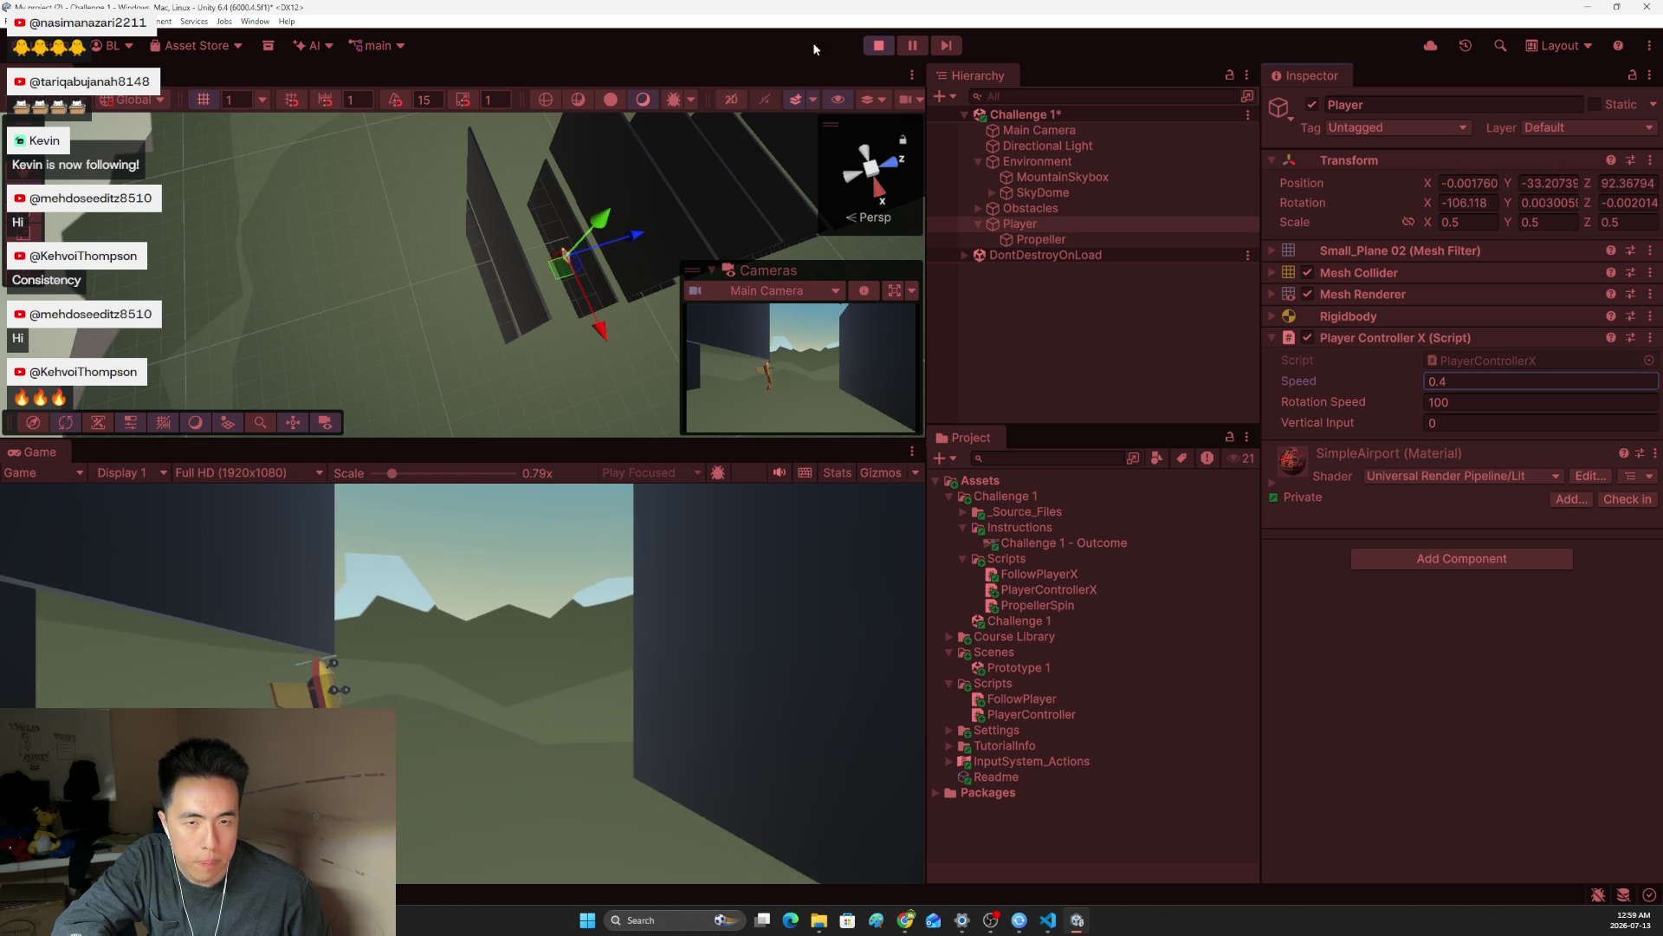
click(878, 45)
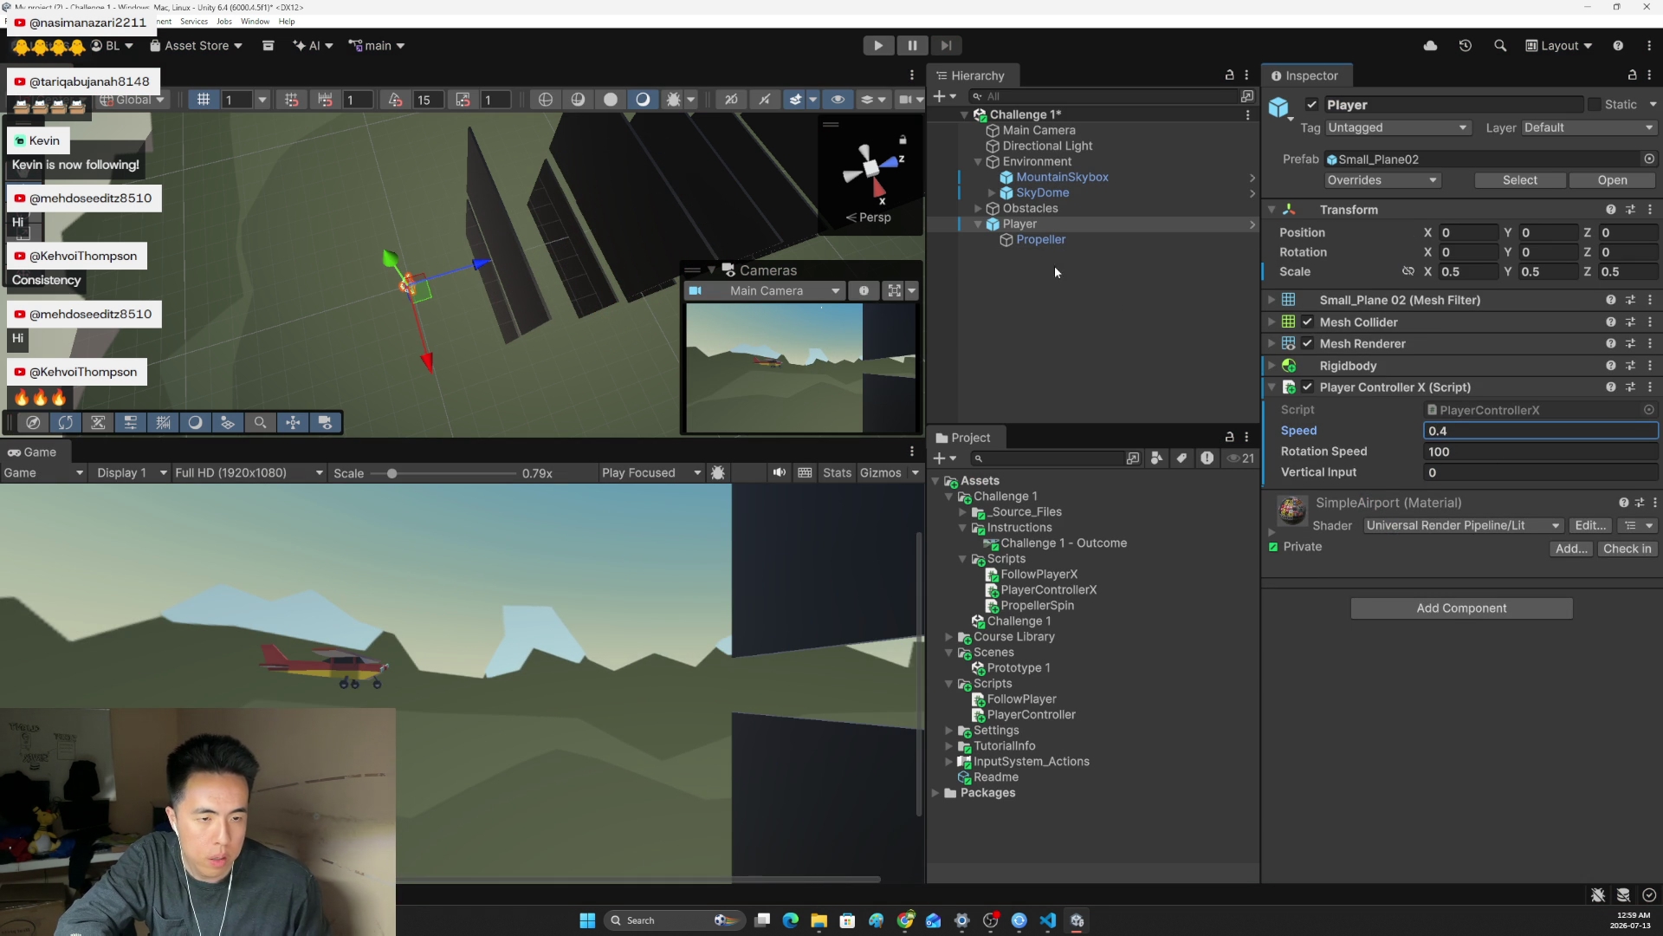
click(1044, 240)
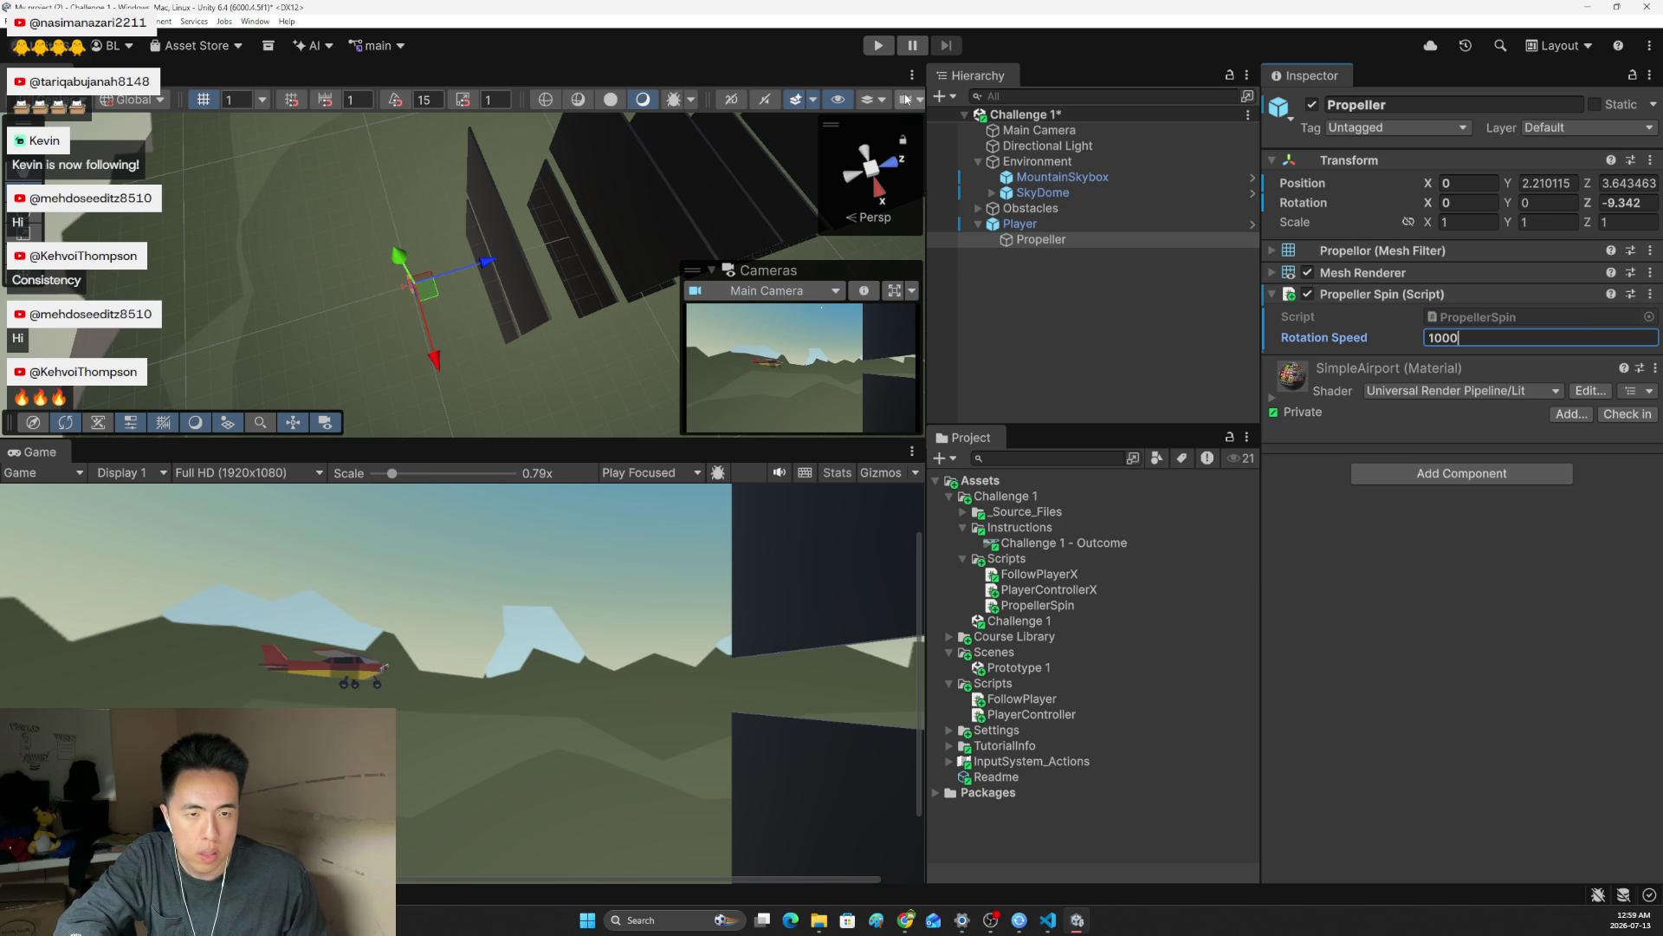
click(879, 45)
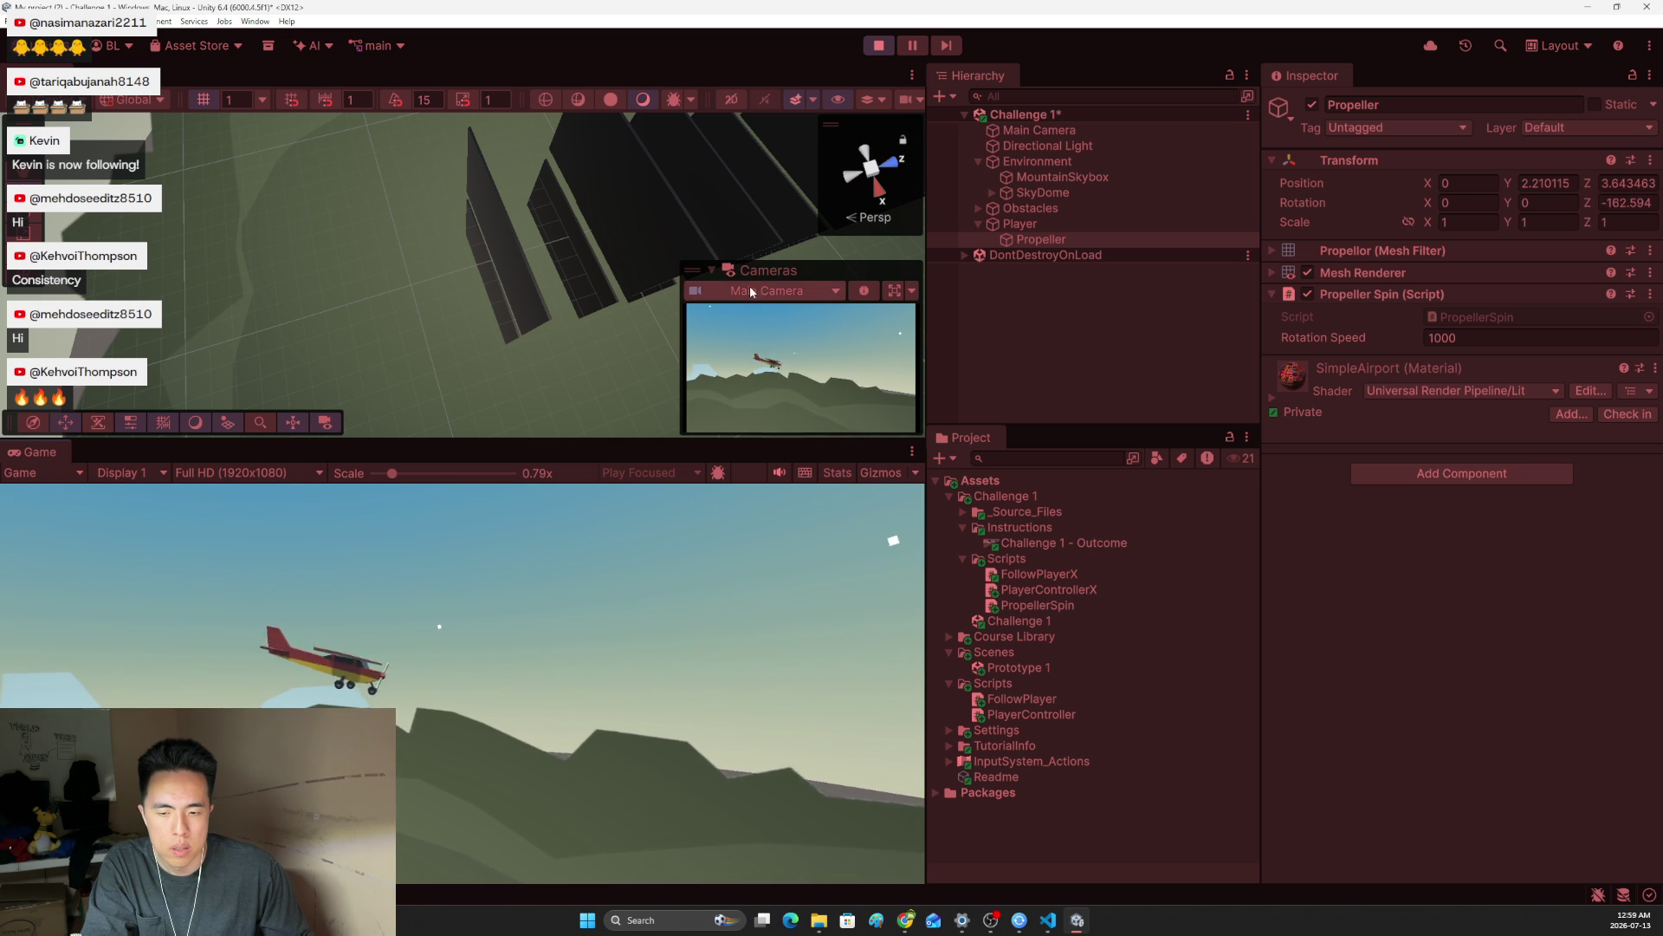
click(878, 46)
mouse_move(906, 920)
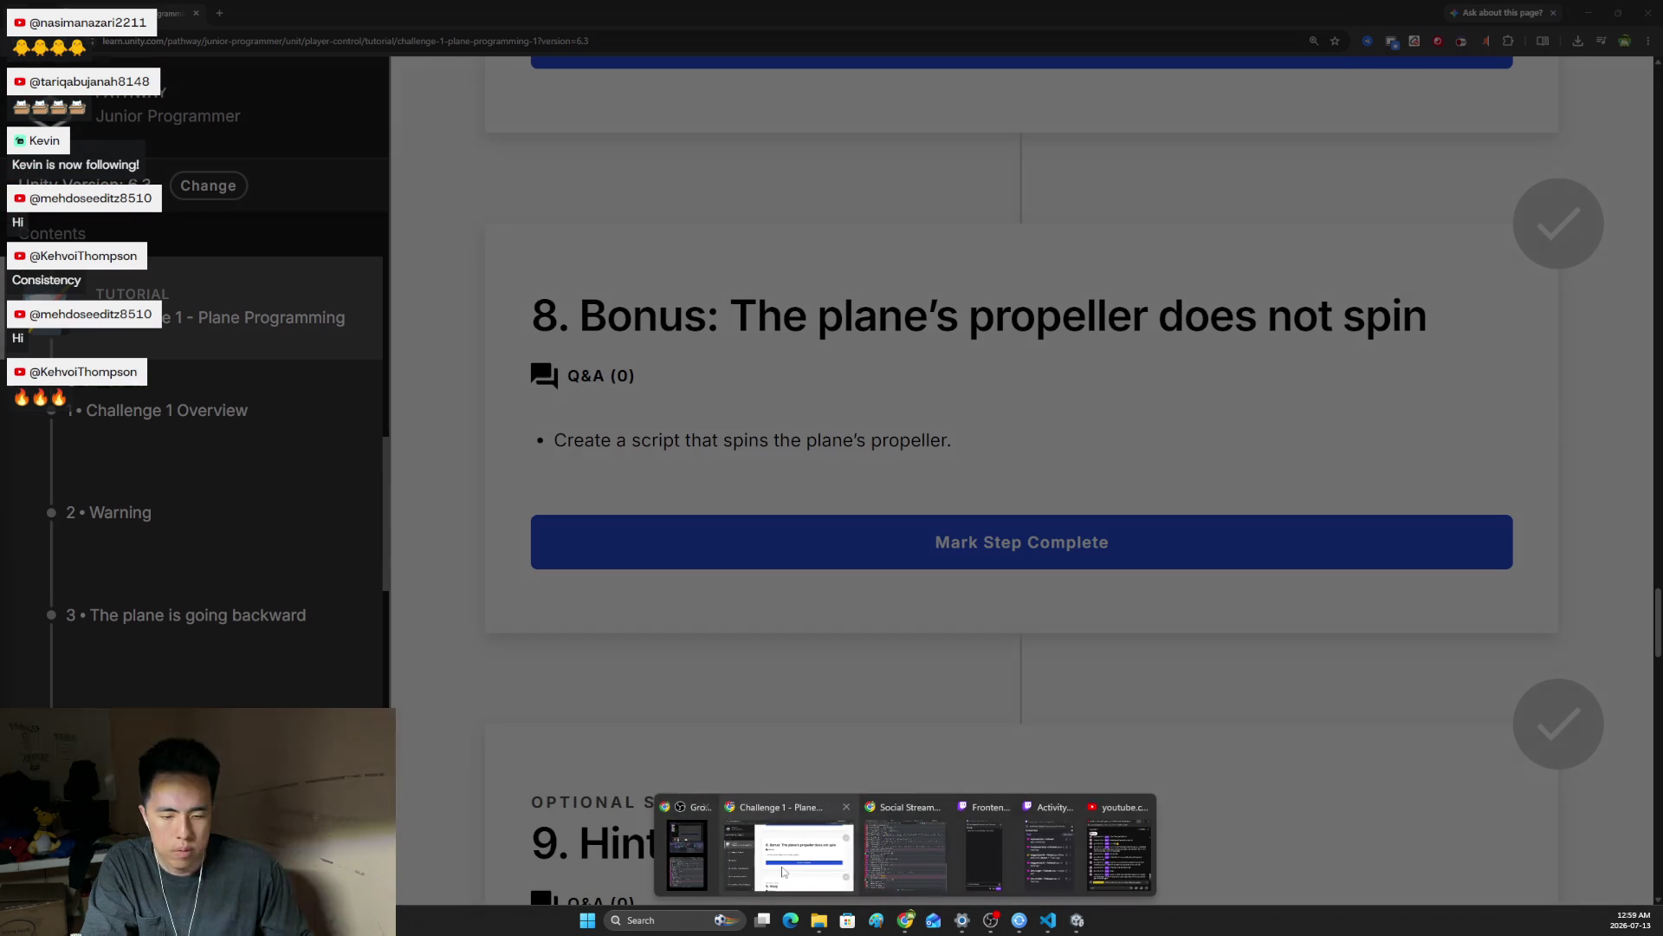
Read down the Challenge 1 page to the bonus challenge and play its preview video
click(789, 877)
scroll(798, 627, down, 5)
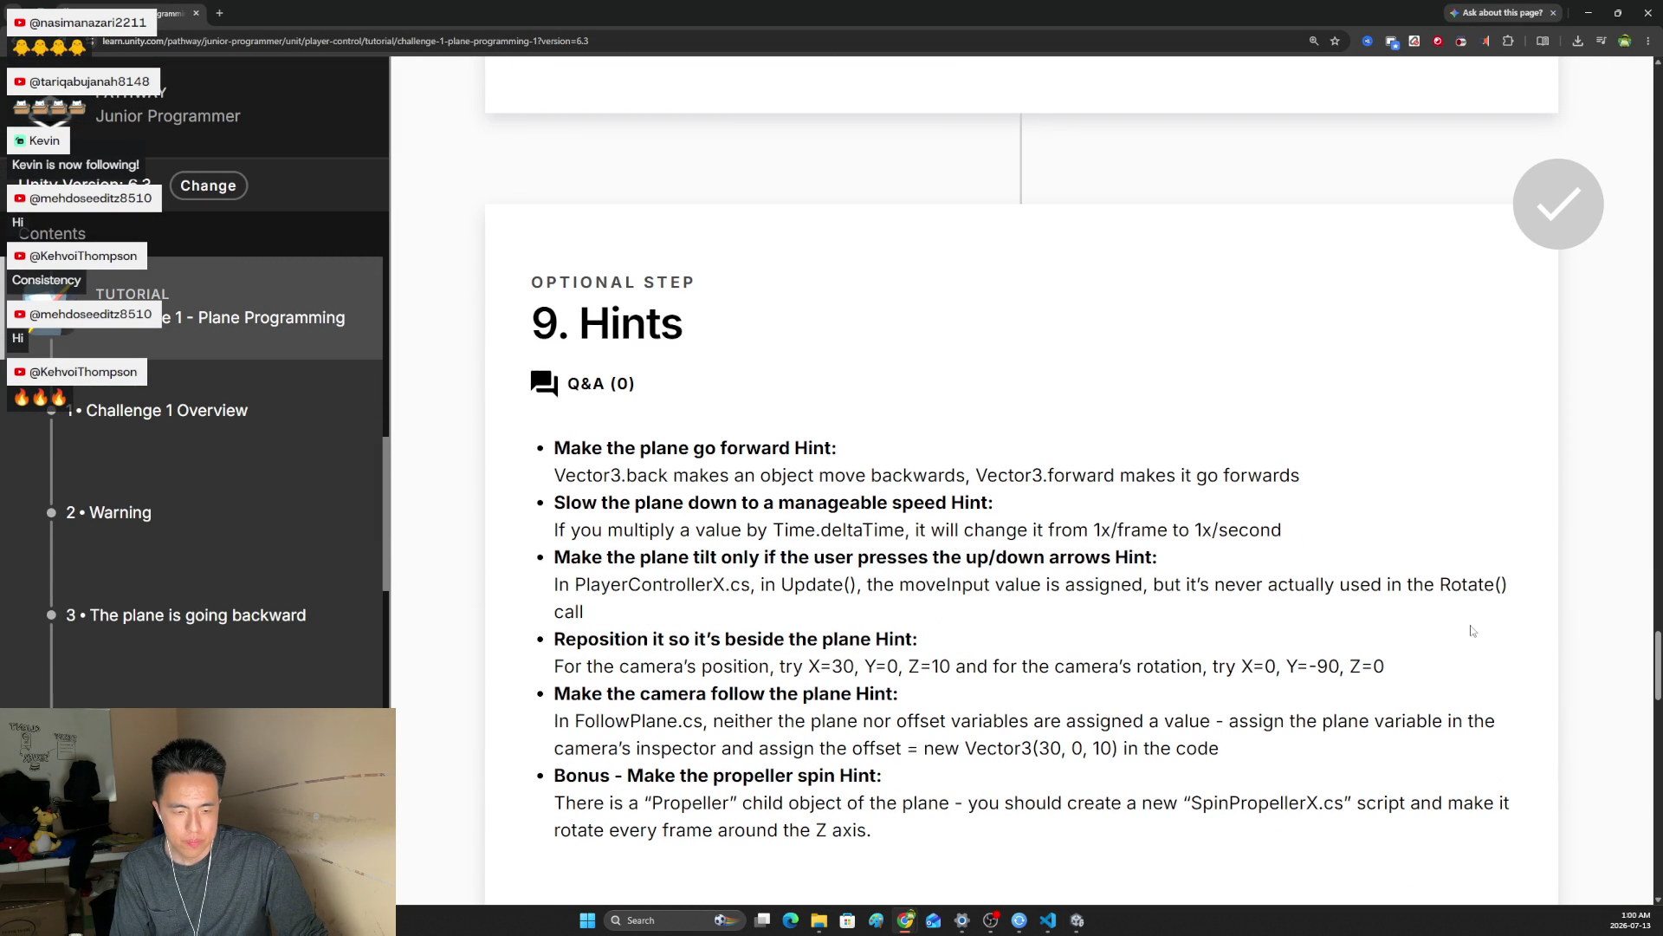
scroll(1239, 624, down, 2)
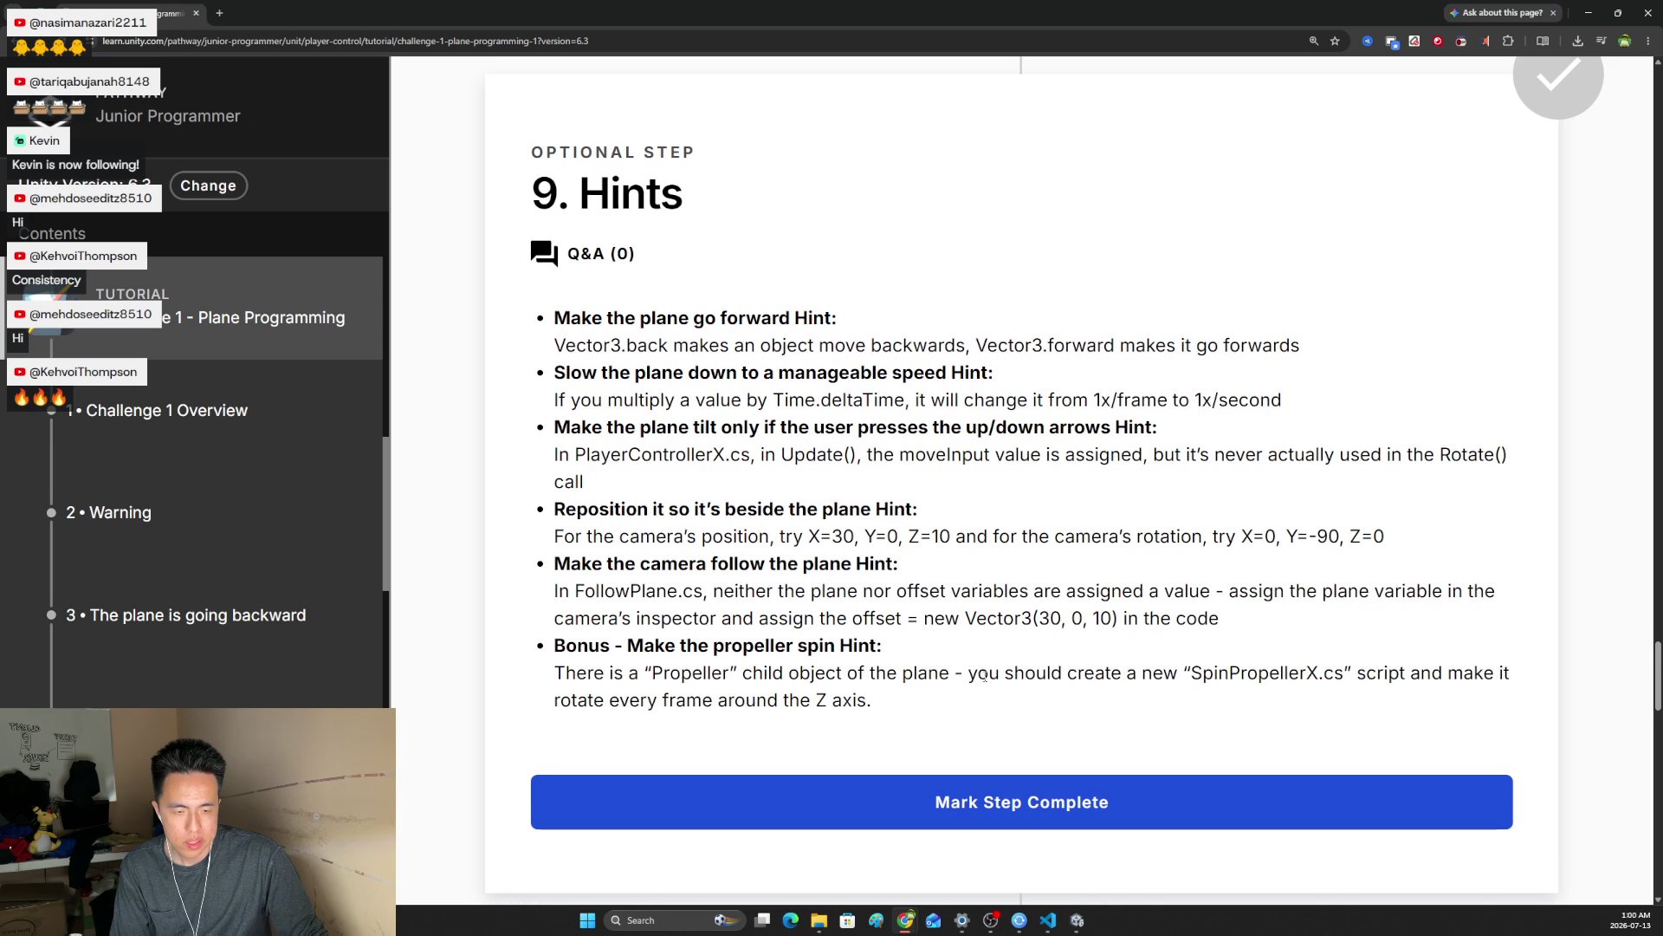
scroll(943, 541, down, 3)
scroll(965, 575, down, 6)
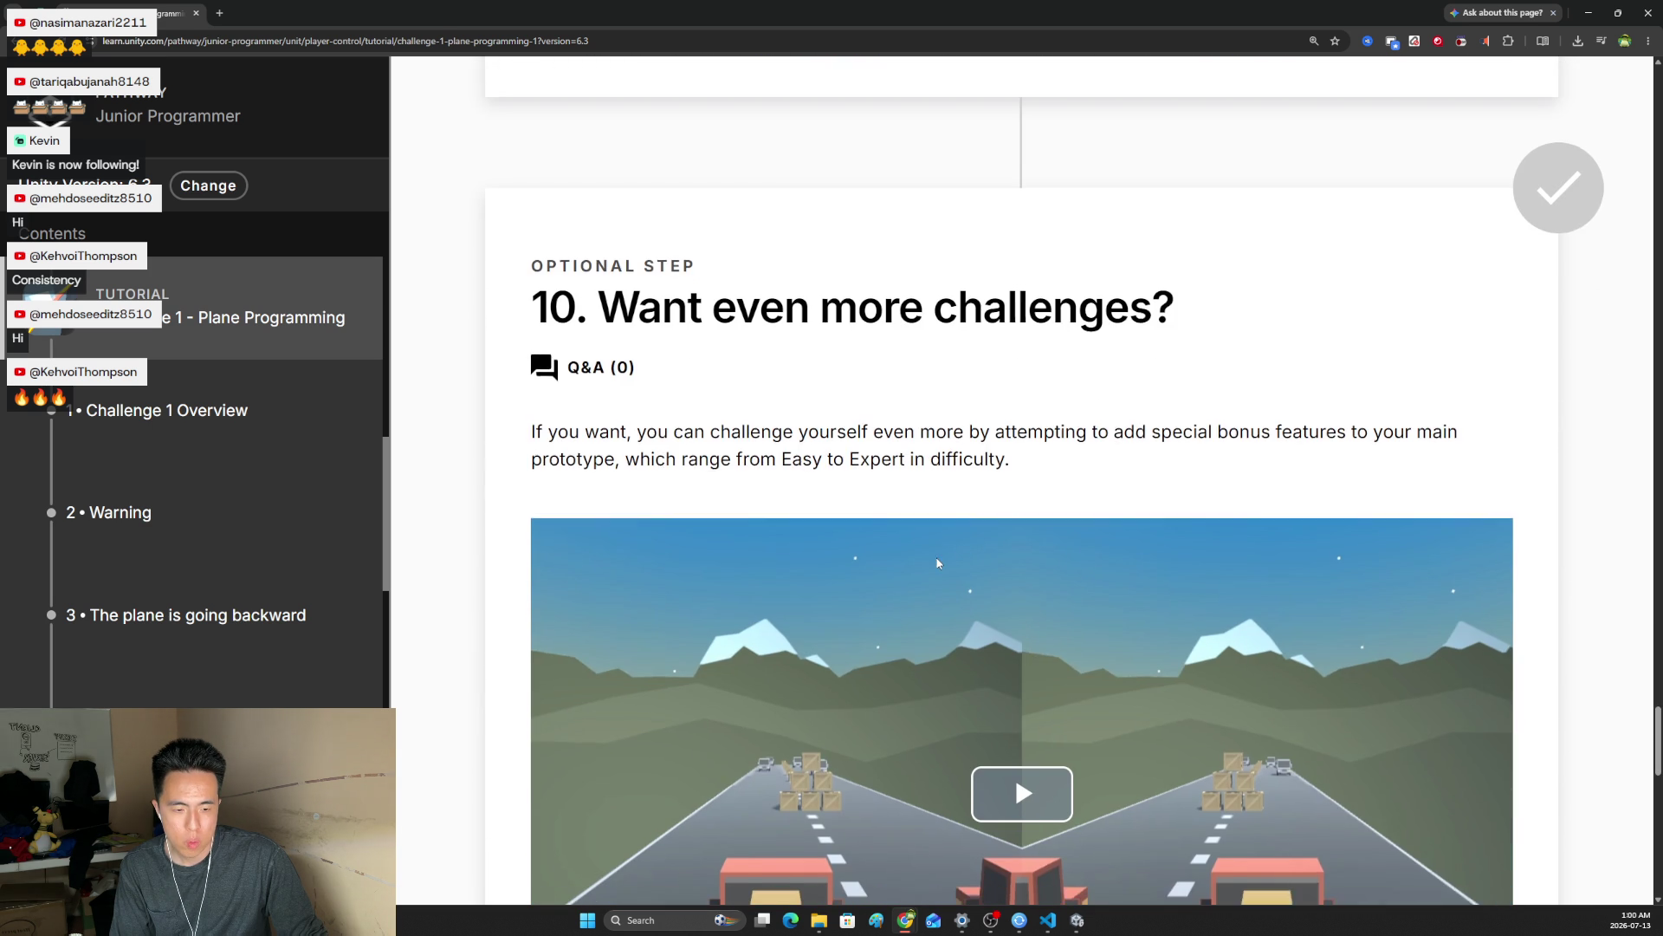
mouse_move(579, 383)
mouse_down()
mouse_move(1187, 409)
mouse_move(1240, 386)
mouse_move(1357, 385)
mouse_move(929, 411)
mouse_up()
scroll(1021, 381, down, 2)
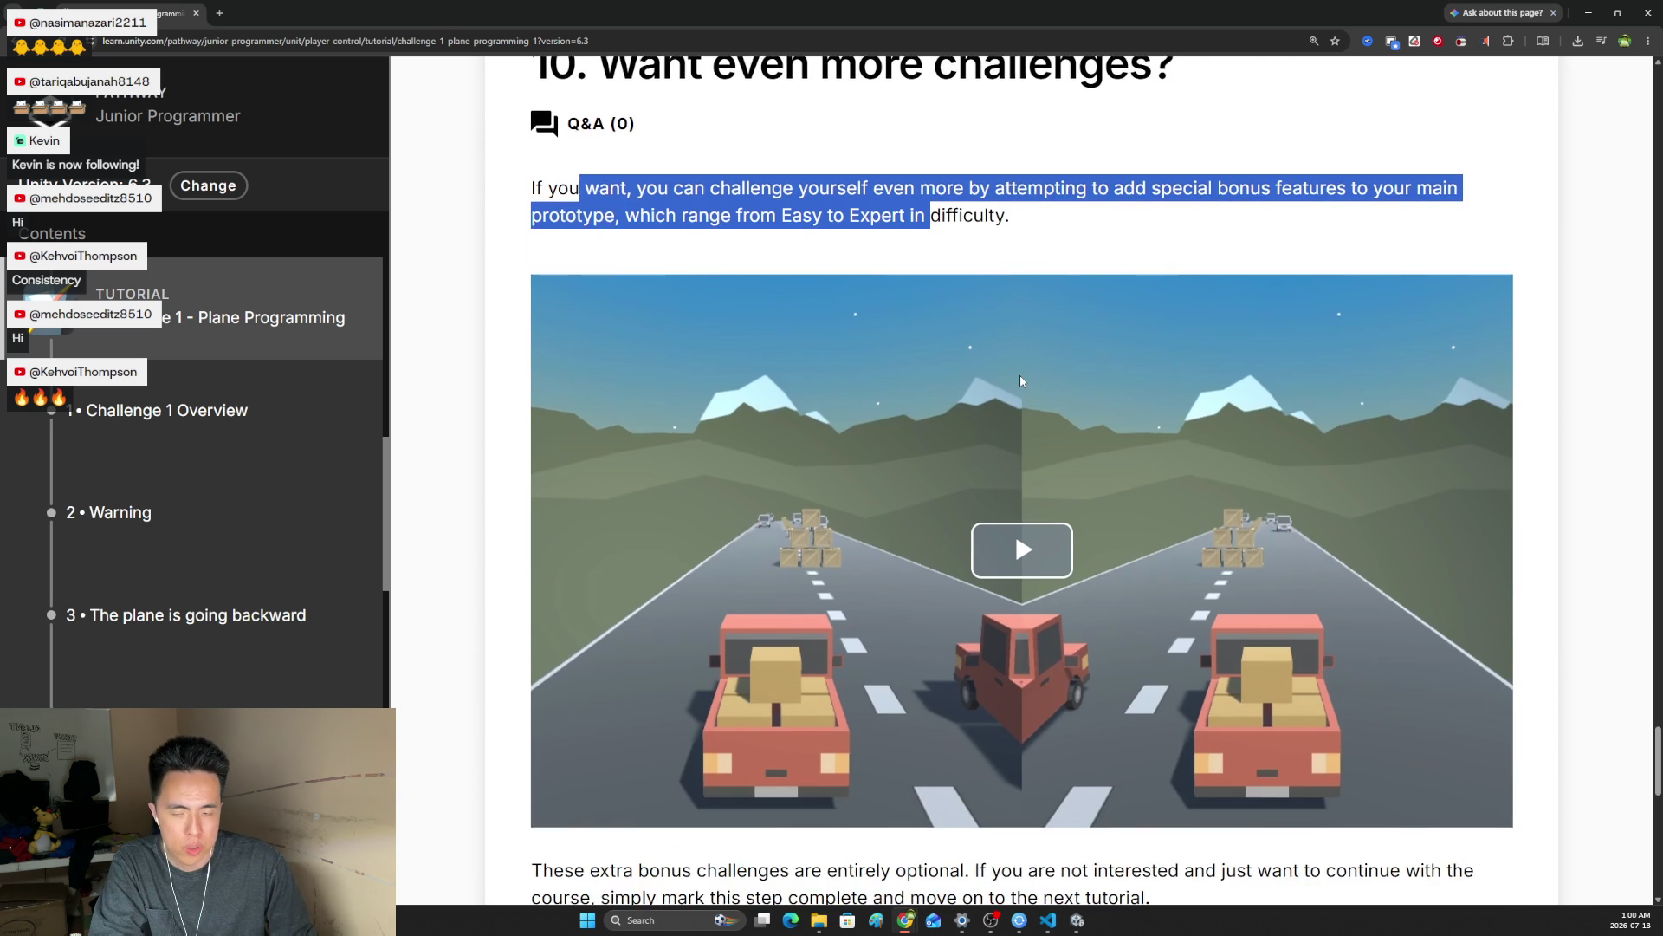
scroll(1020, 374, down, 1)
scroll(1025, 367, up, 2)
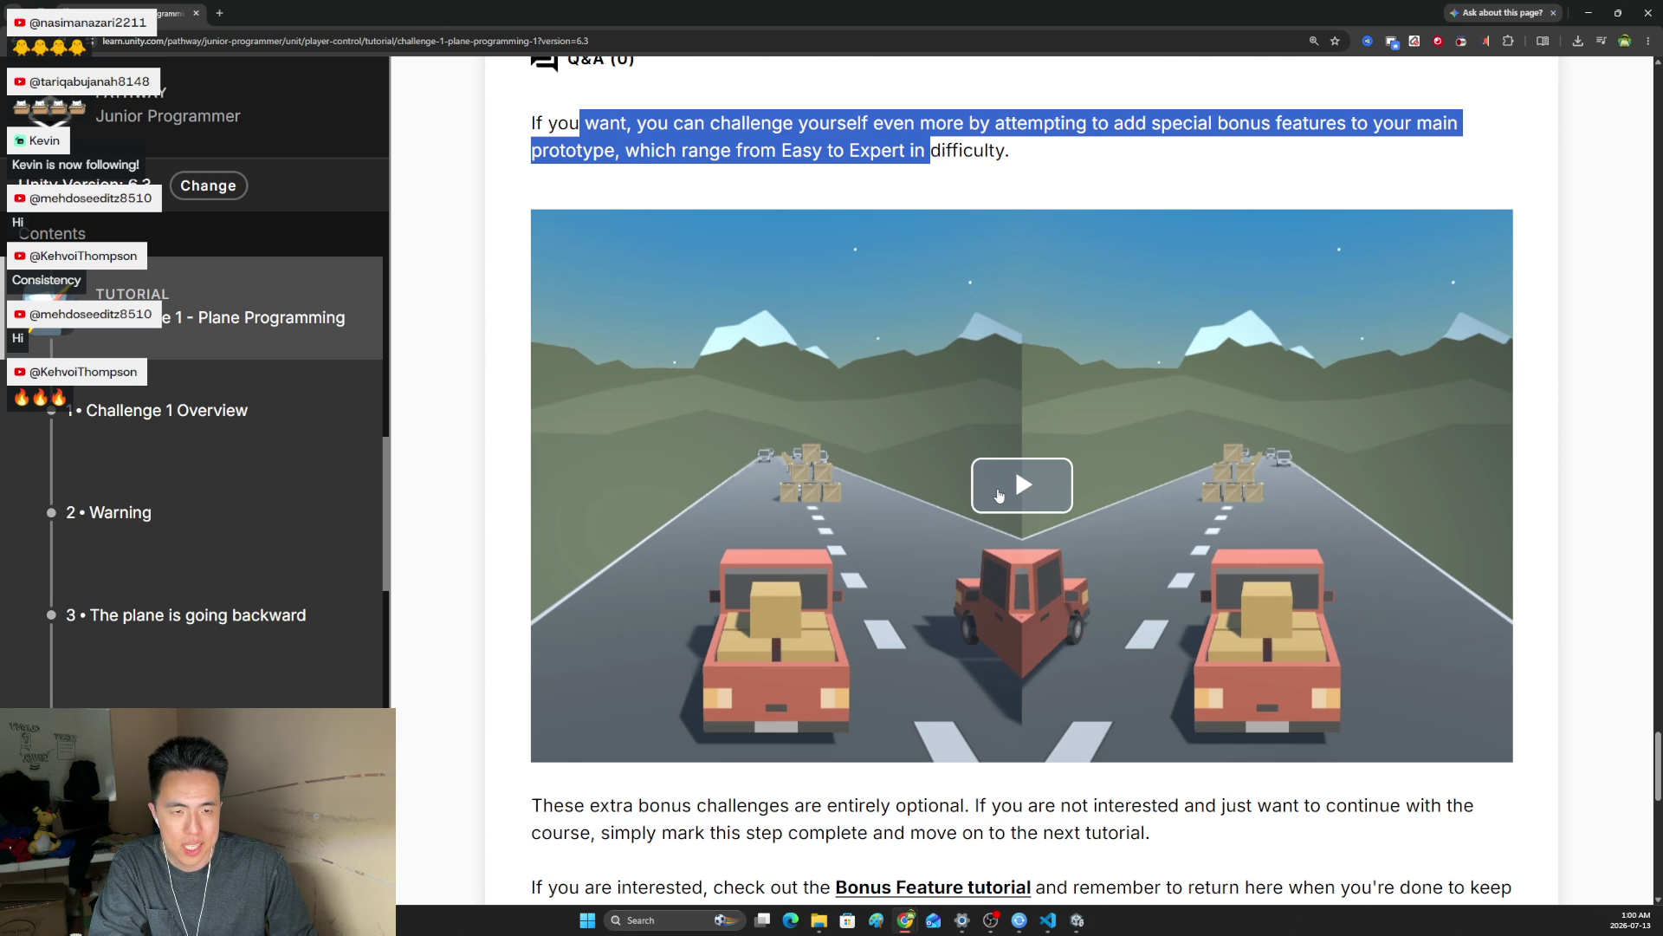
click(999, 495)
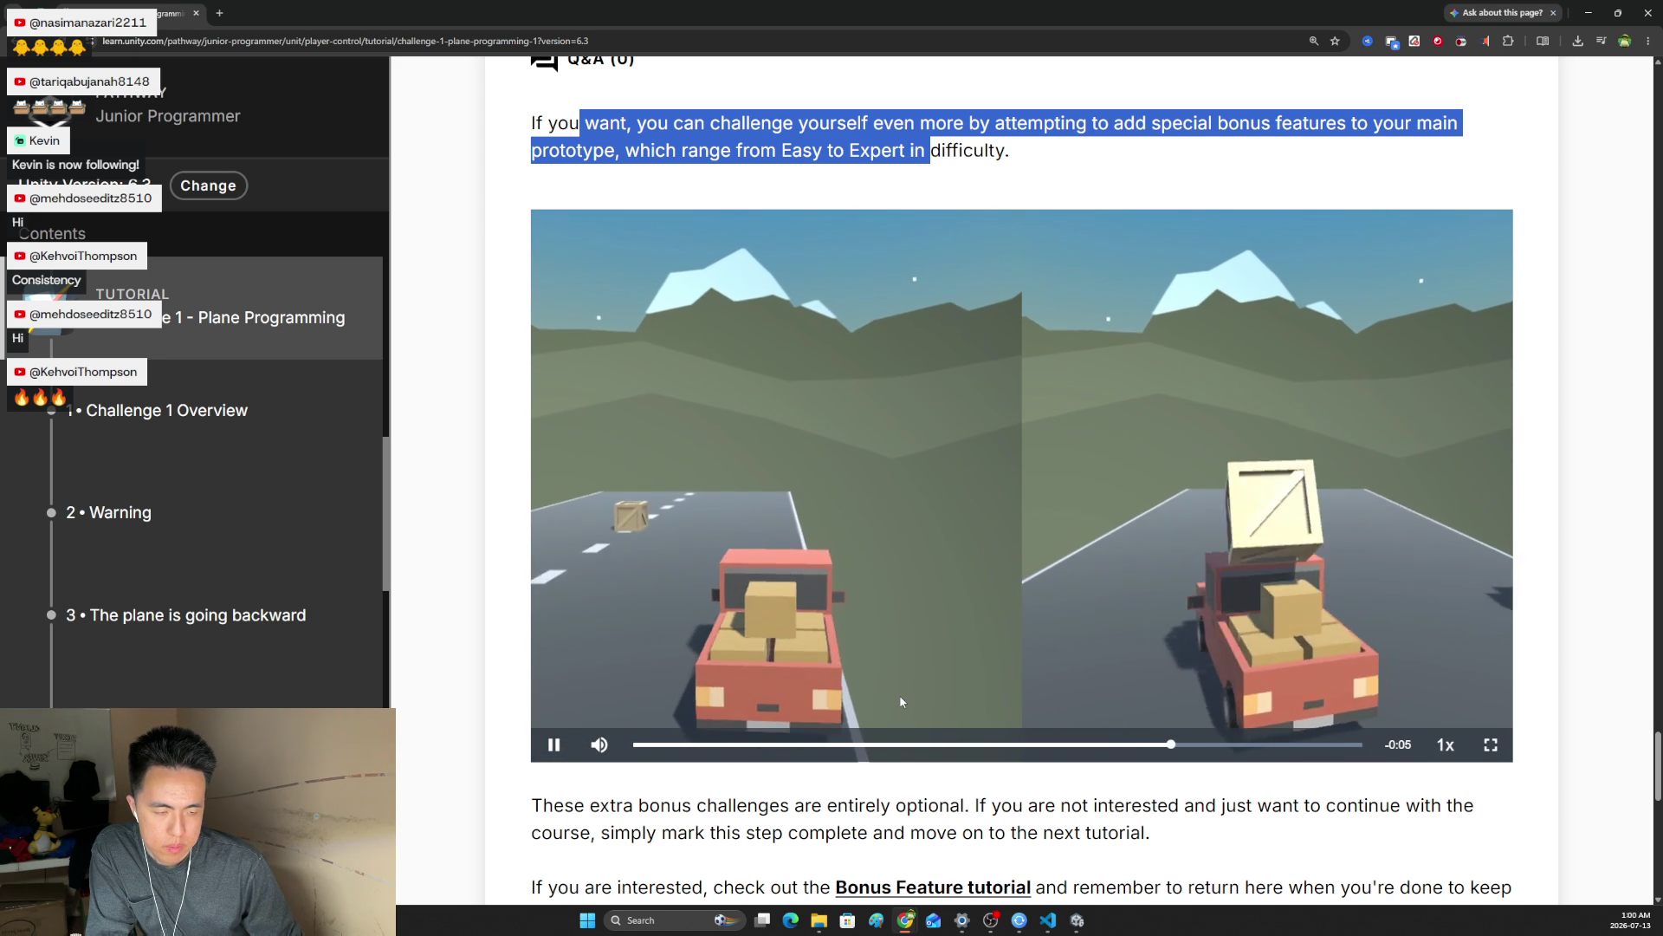
Open the Bonus Features 1 - Share your Work link in a new tab and view it
scroll(571, 460, down, 6)
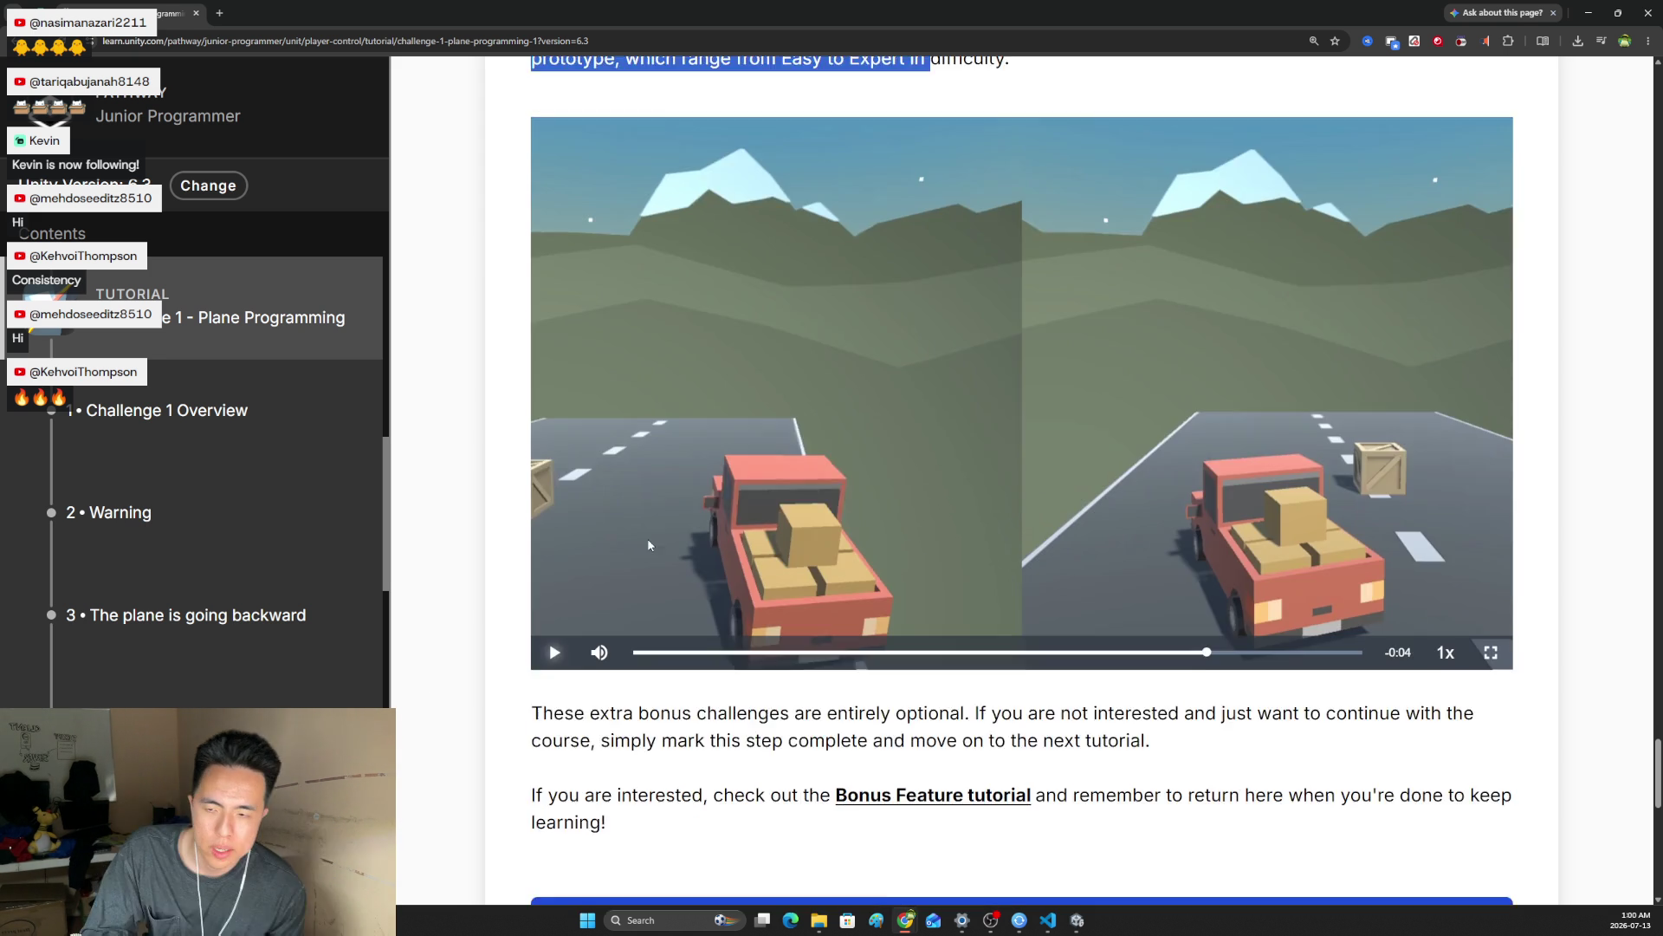
scroll(654, 453, down, 4)
scroll(817, 557, up, 5)
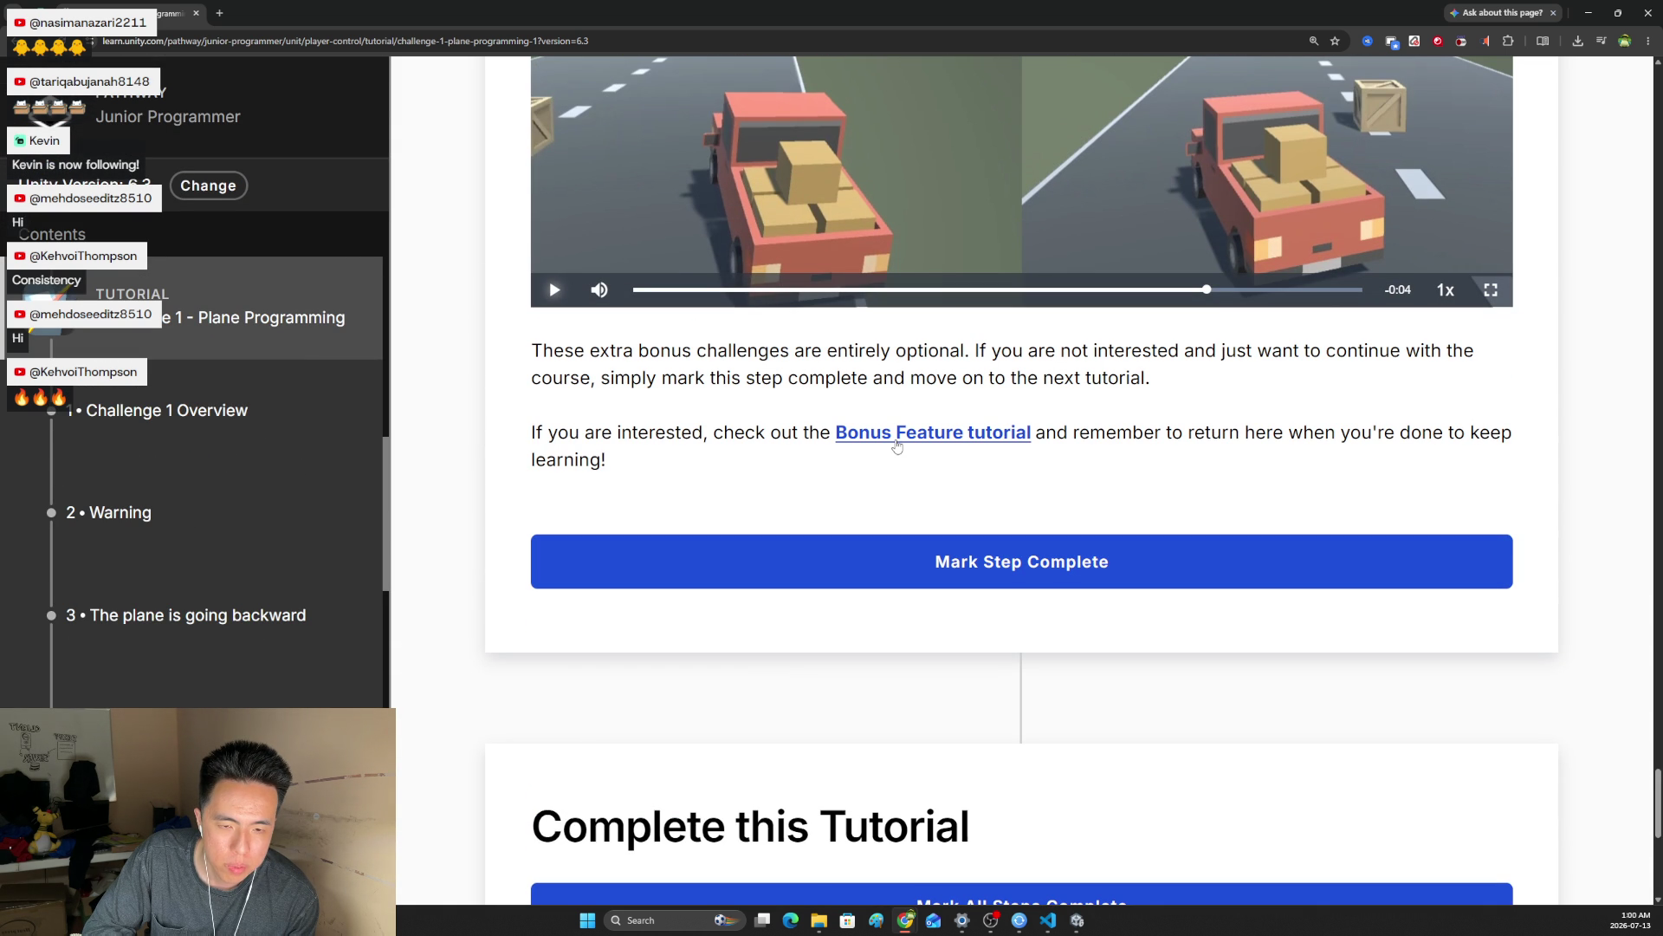
drag(387, 540, 399, 750)
right_click(925, 426)
click(962, 433)
click(247, 13)
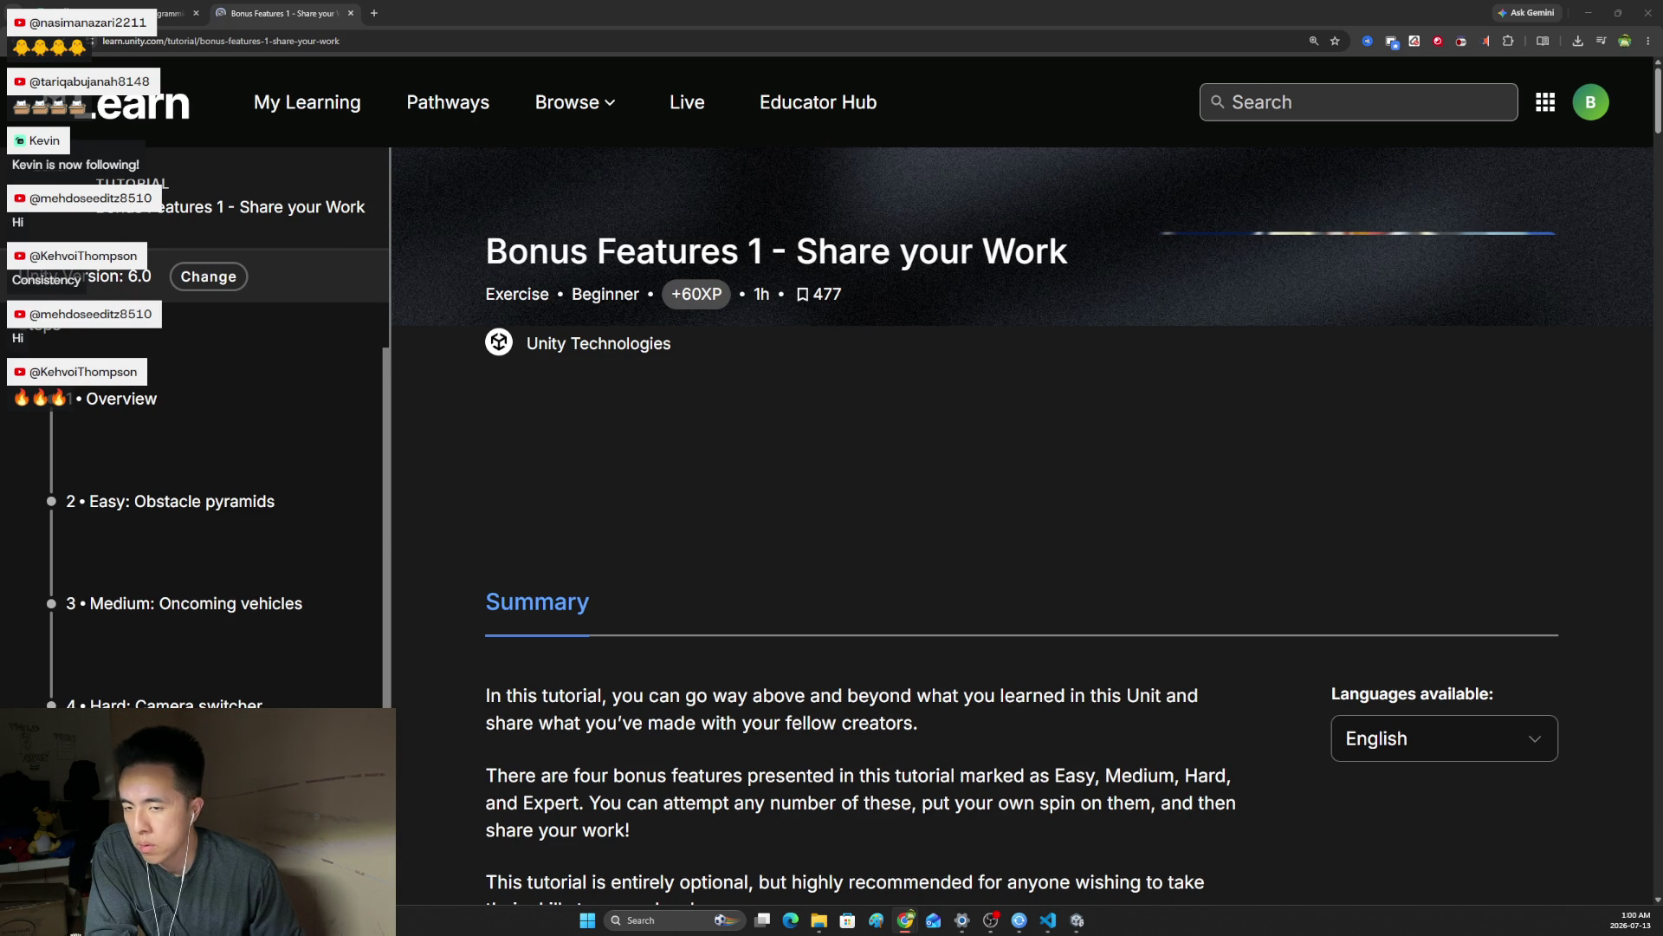
Compare the Bonus Features tutorial with the Challenge 1 page in the other tab
scroll(693, 499, down, 10)
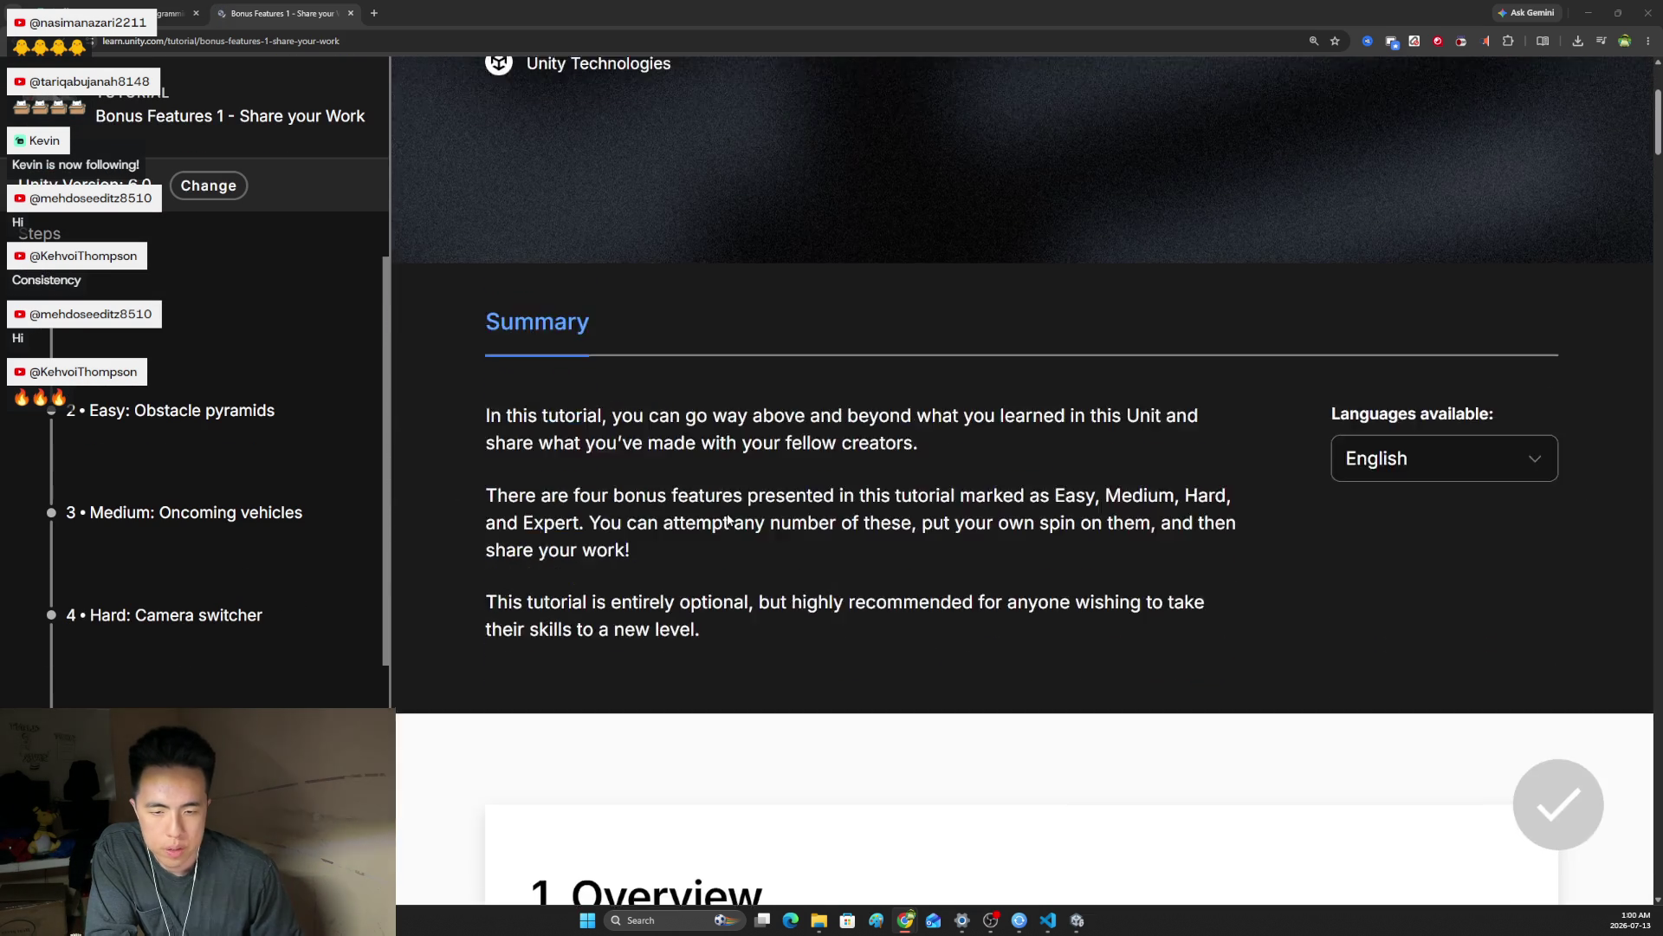
scroll(1027, 477, up, 1)
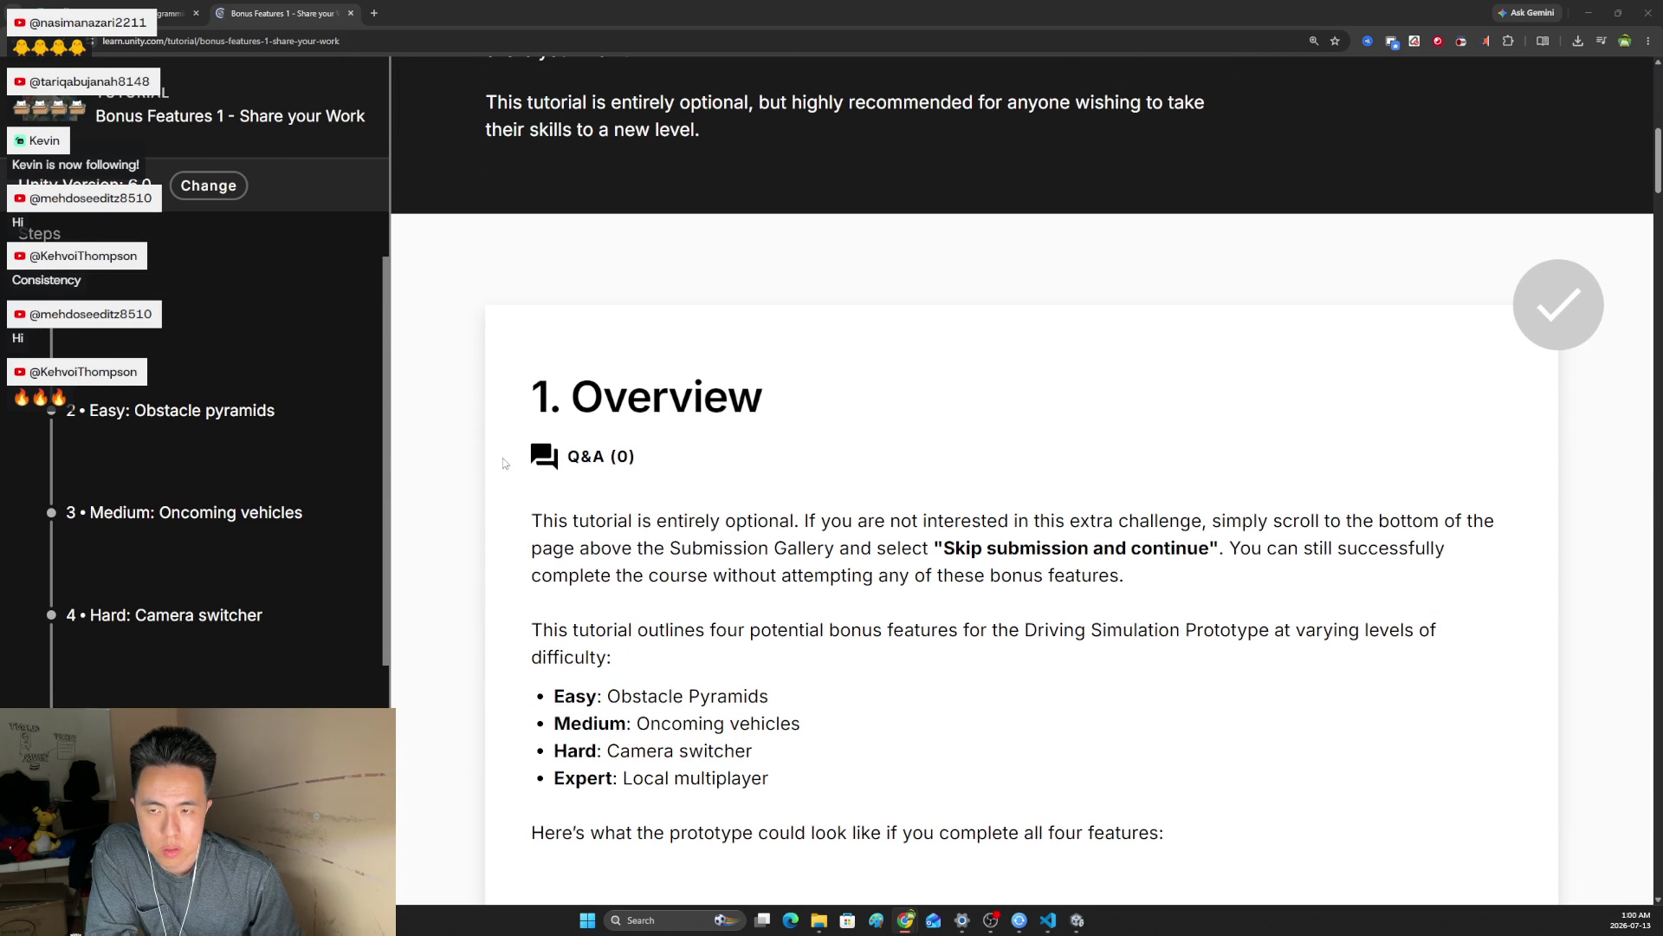
key(ctrl+shift+Tab)
scroll(277, 543, down, 6)
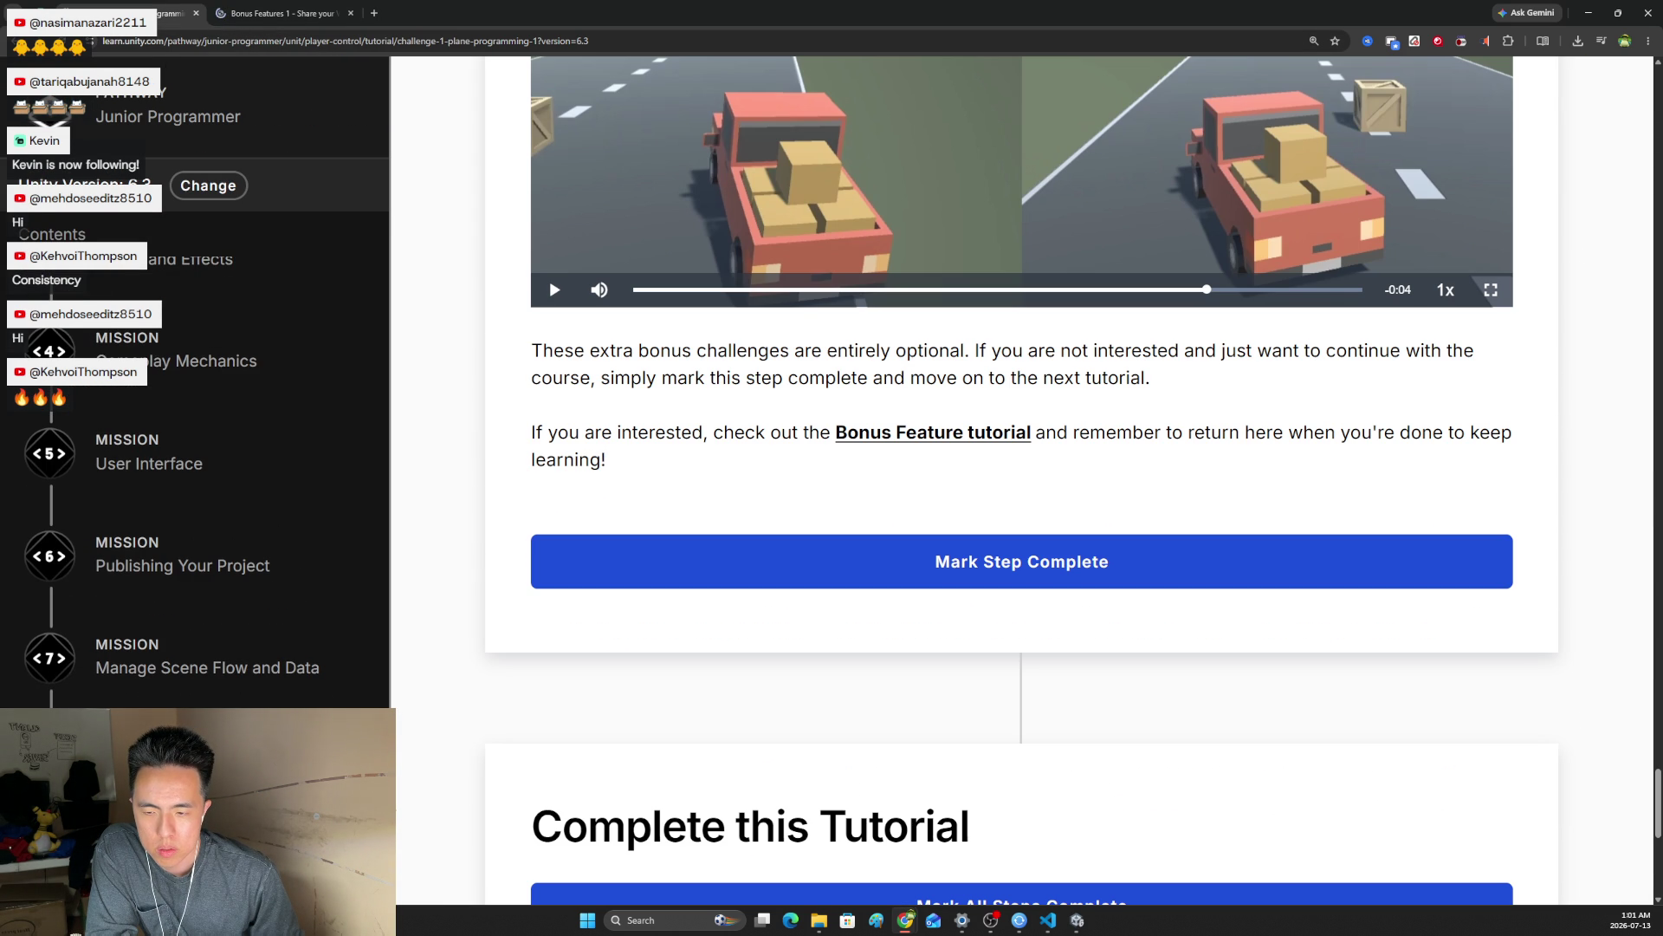
scroll(216, 520, down, 15)
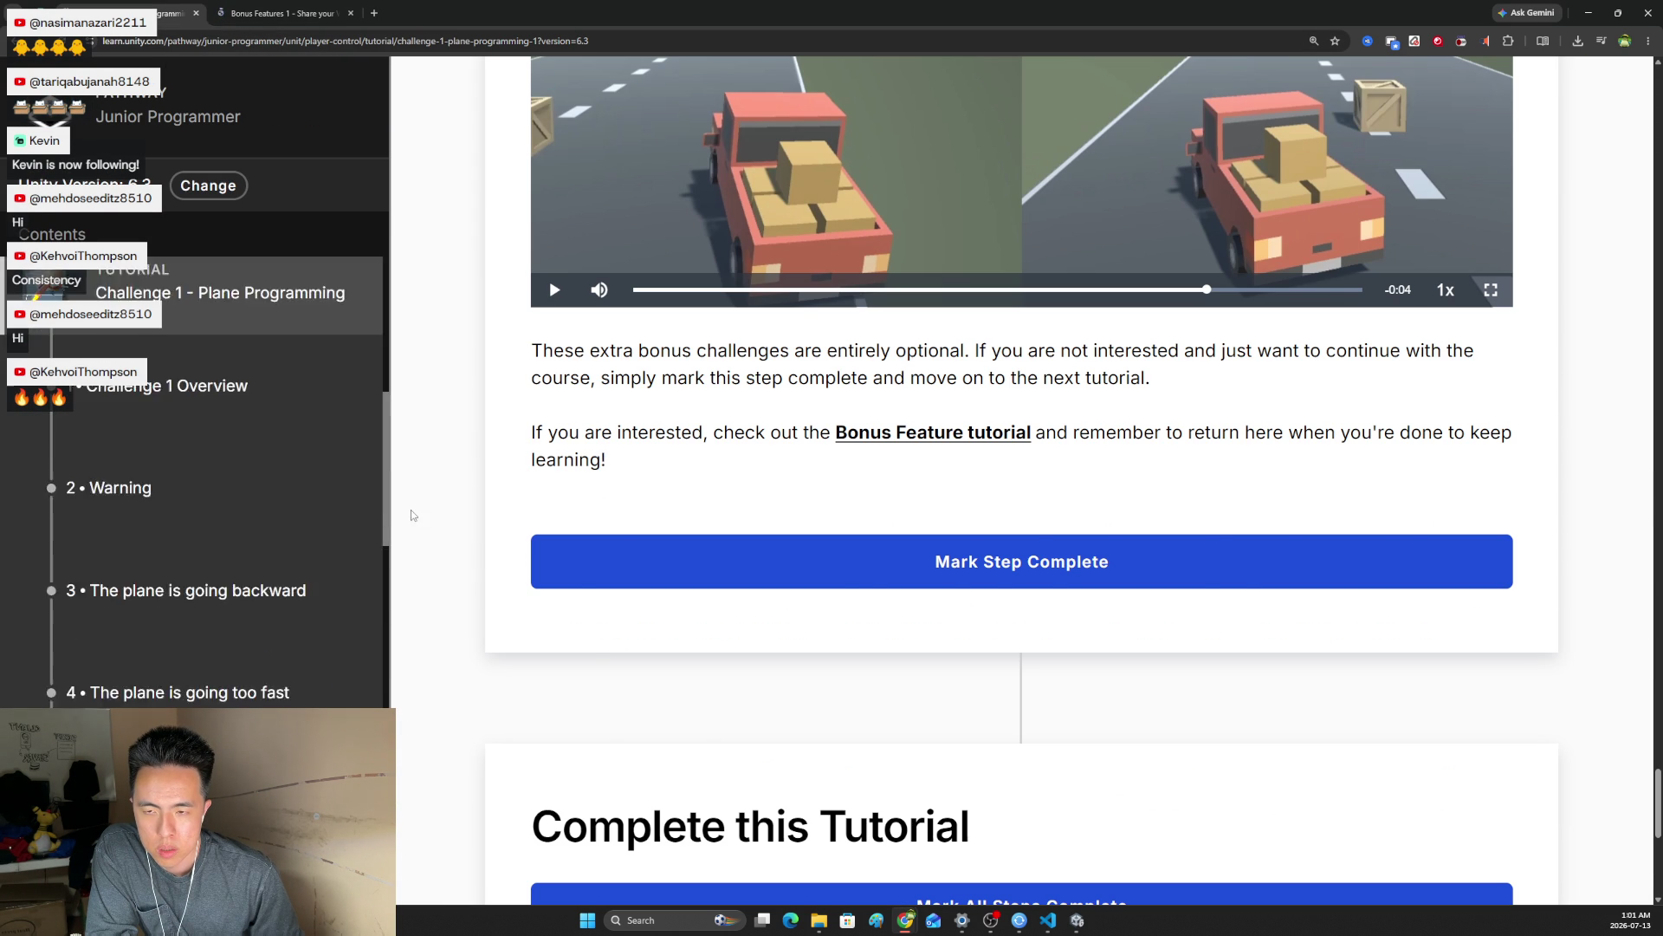
key(ctrl+Tab)
Scroll through the Medium, Hard and Expert sections to '6. Hints and solution walkthrough'
scroll(789, 438, down, 3)
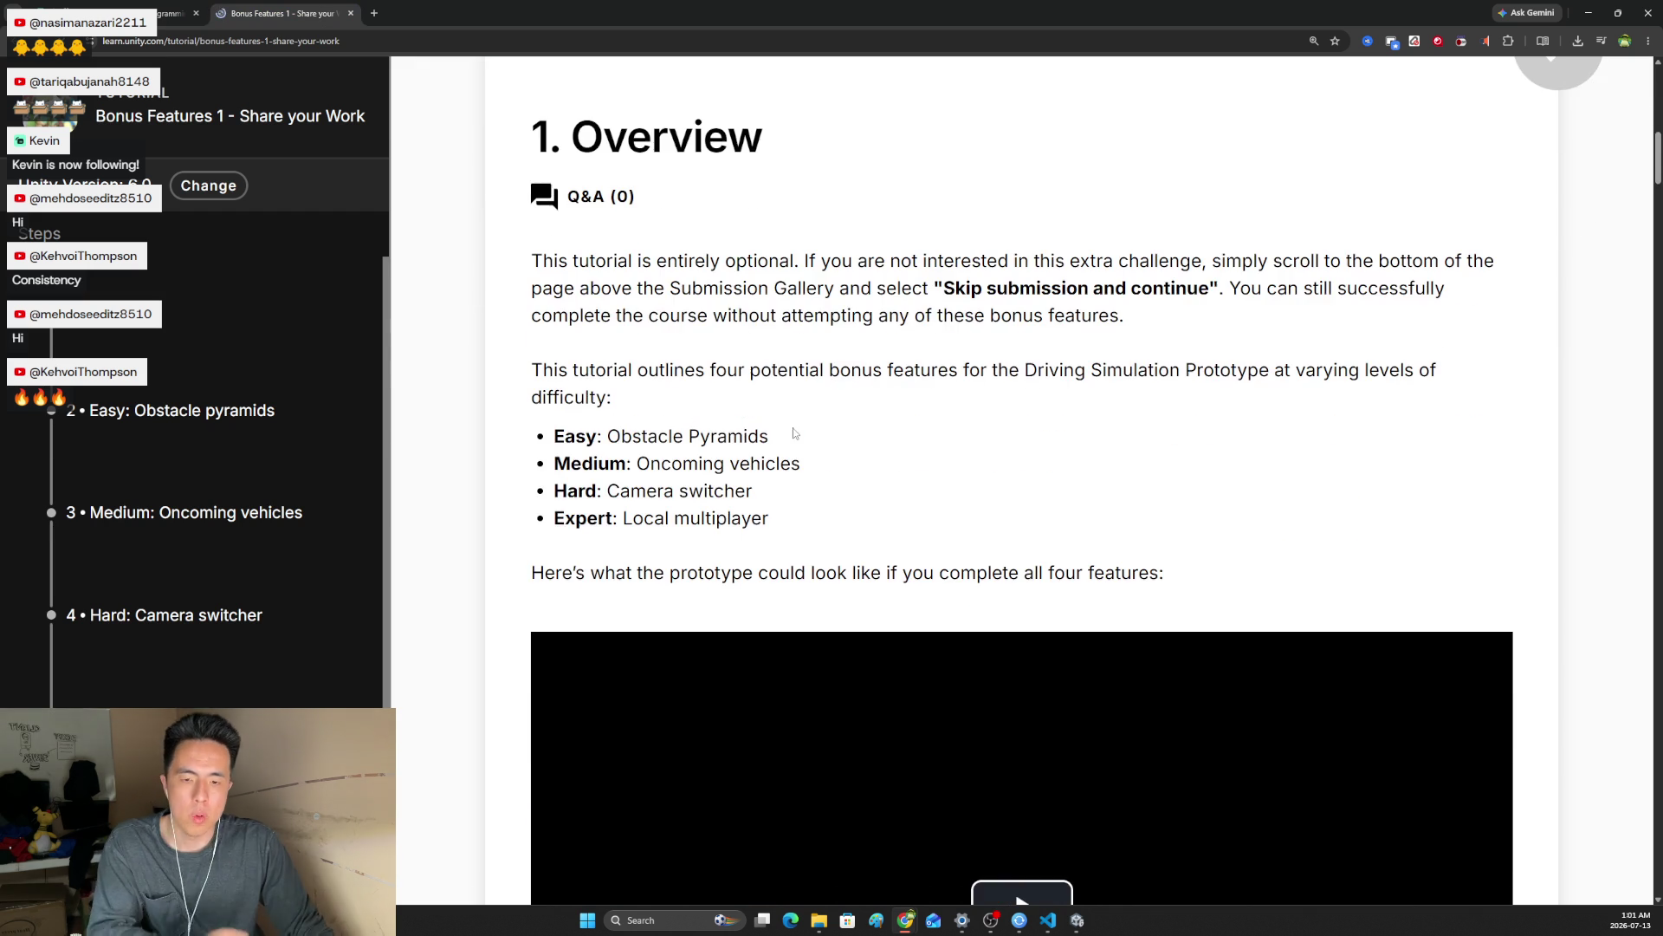
scroll(801, 468, down, 1)
scroll(780, 459, down, 6)
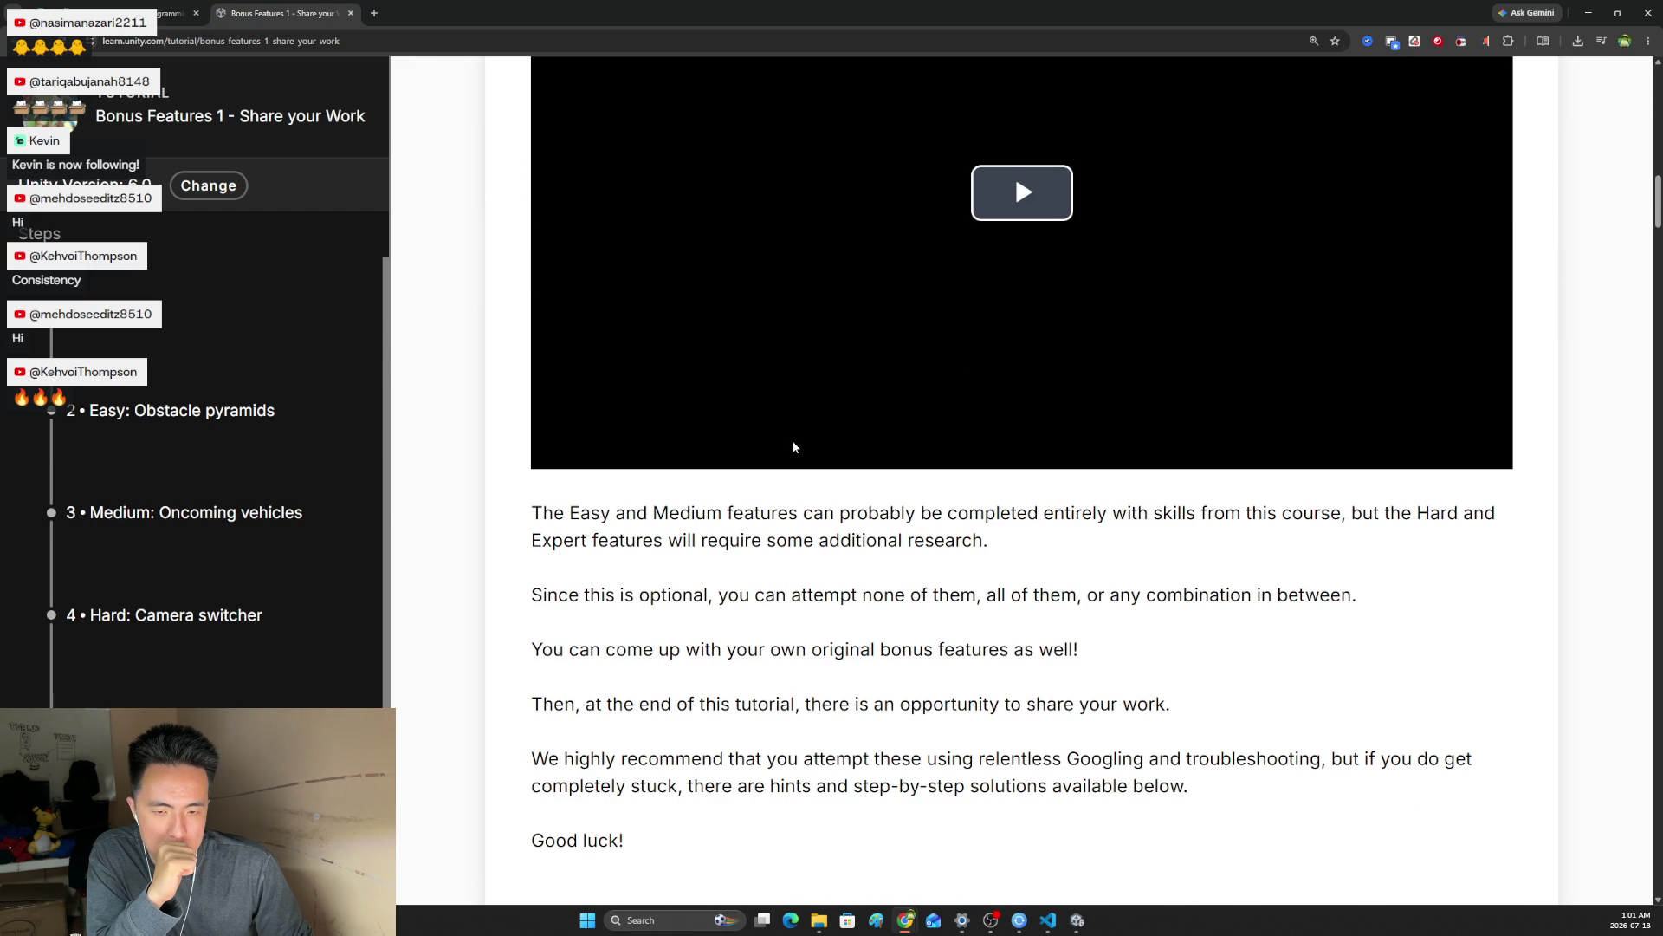
scroll(844, 440, down, 6)
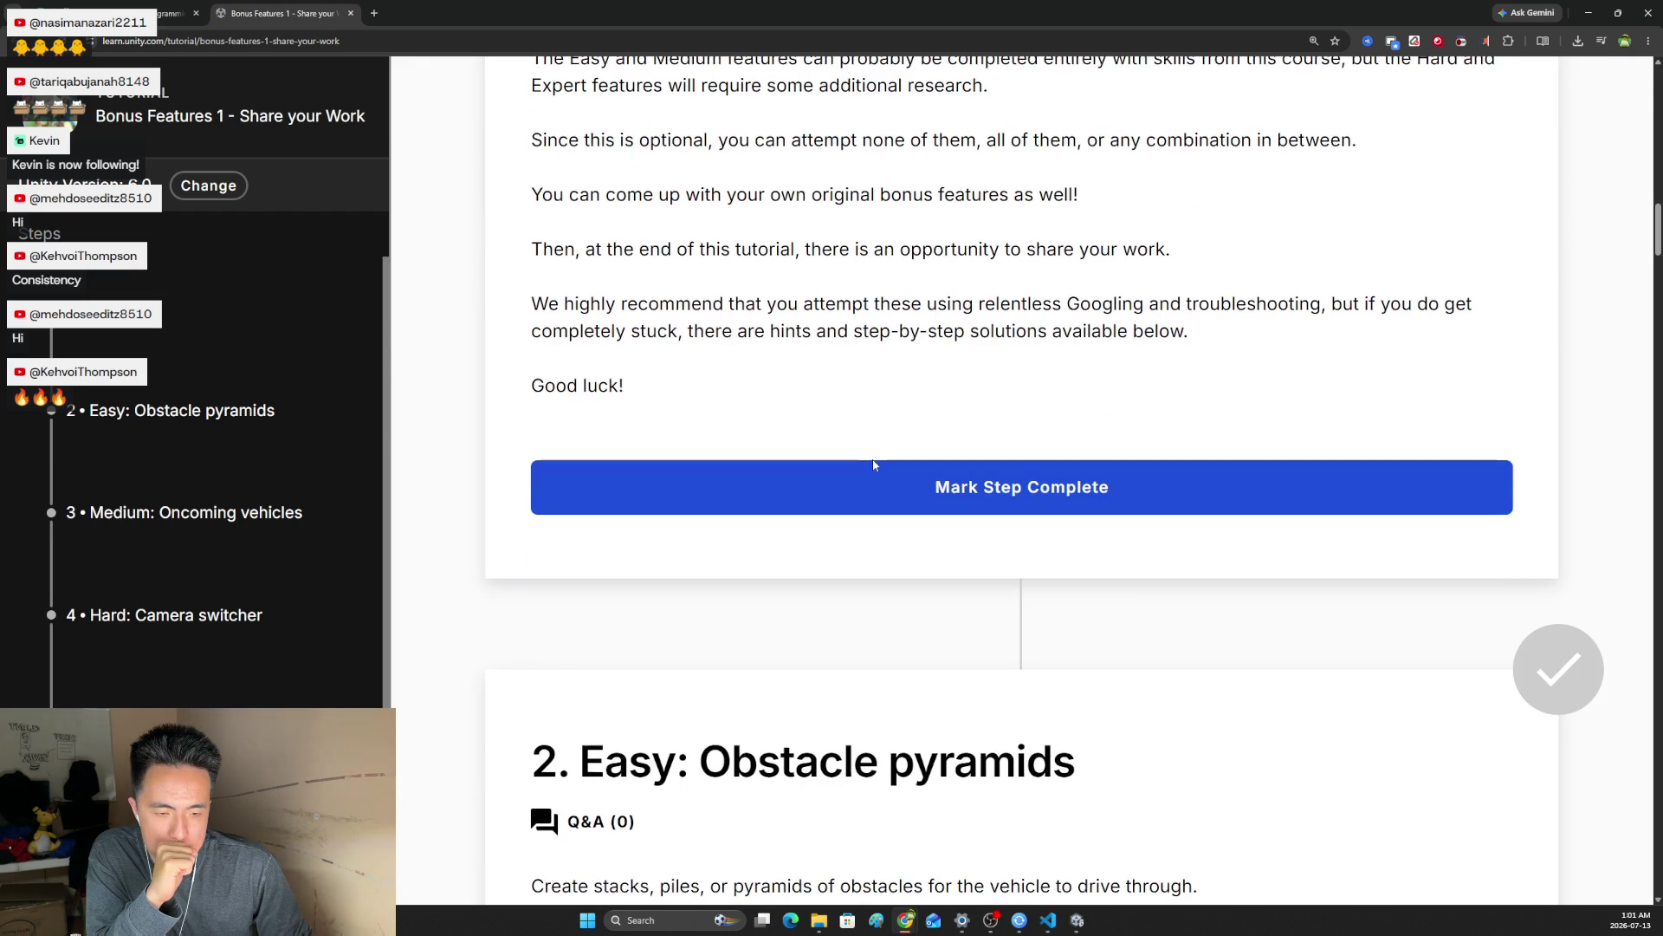
scroll(880, 473, down, 5)
scroll(869, 477, down, 12)
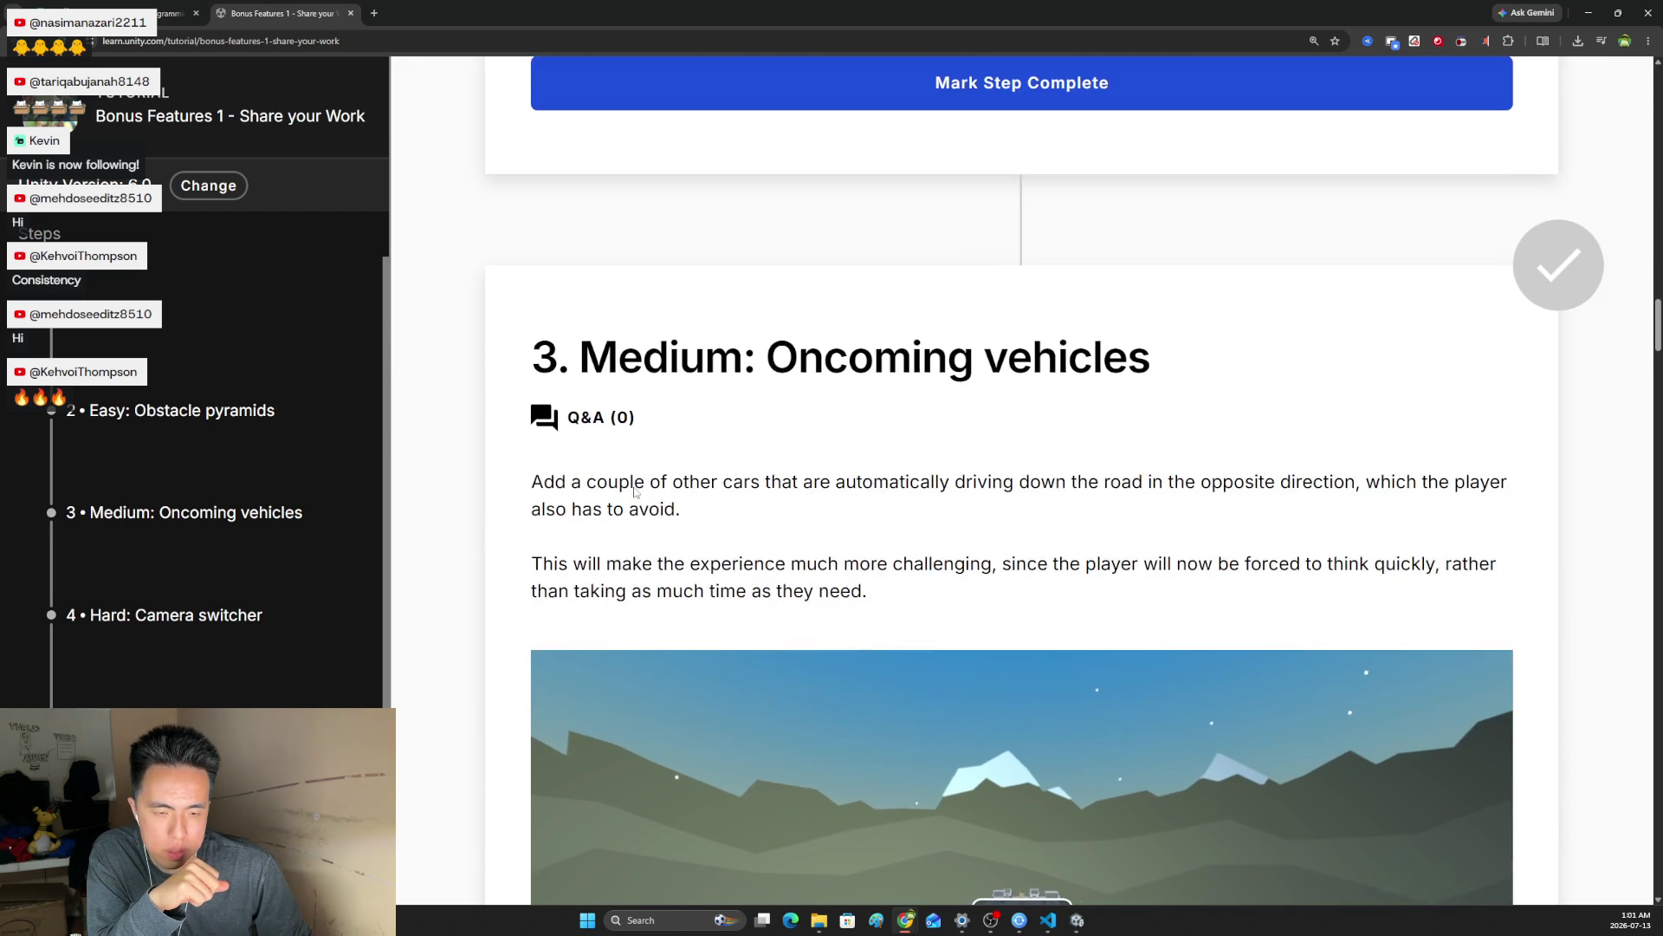
scroll(635, 491, down, 3)
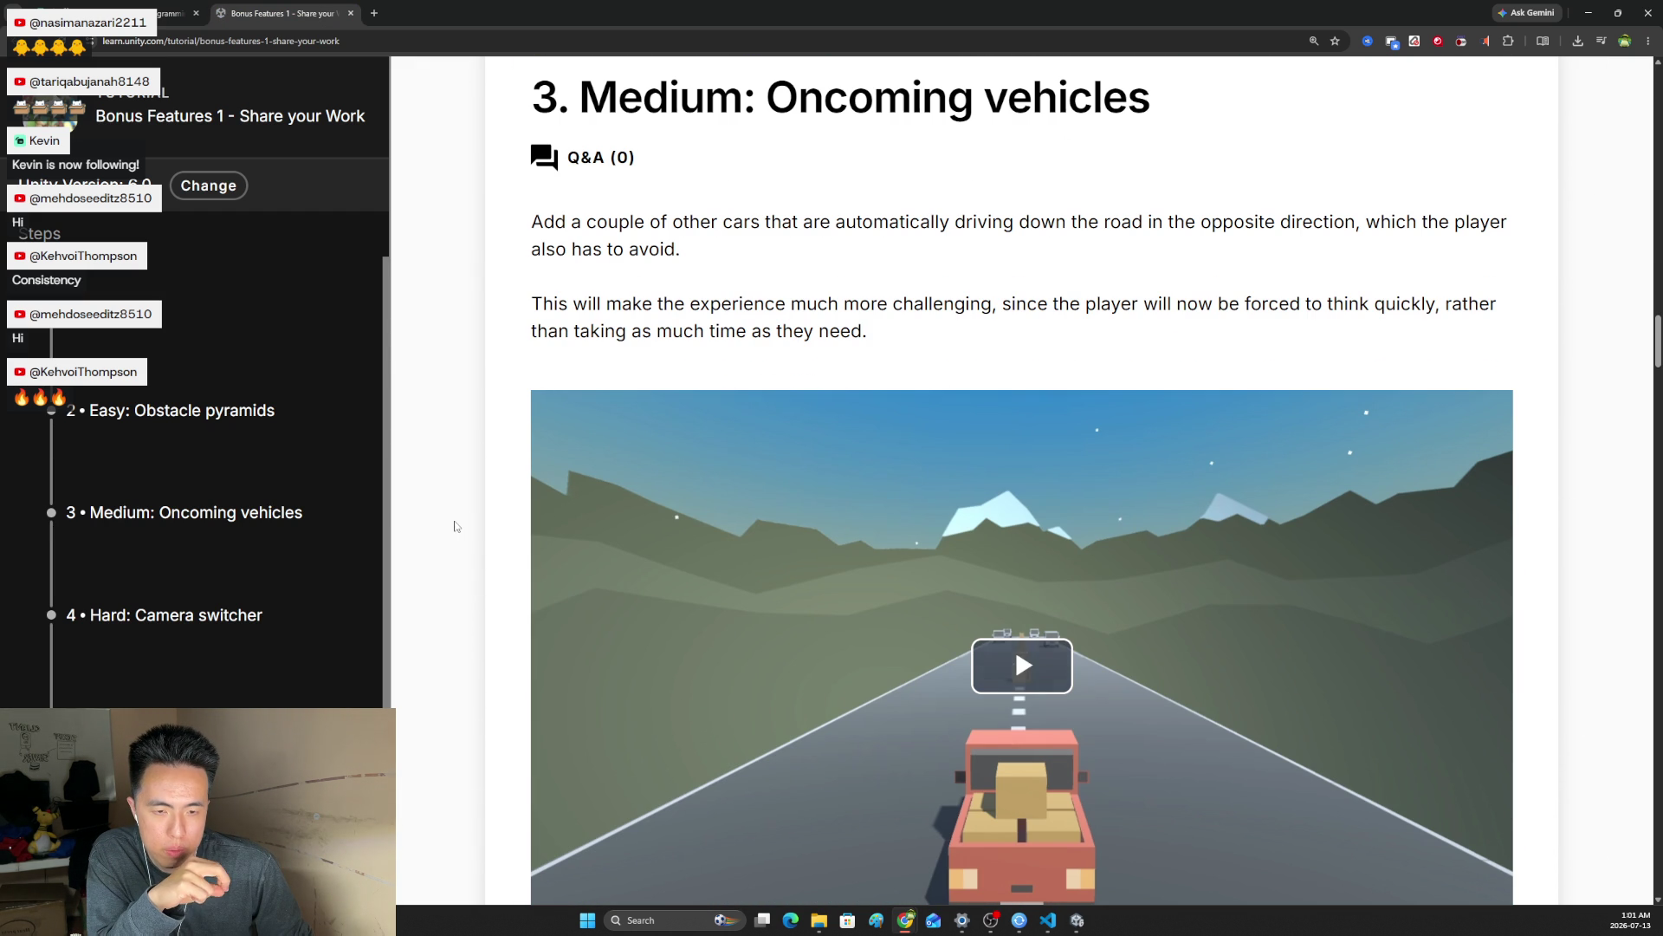
scroll(457, 526, down, 14)
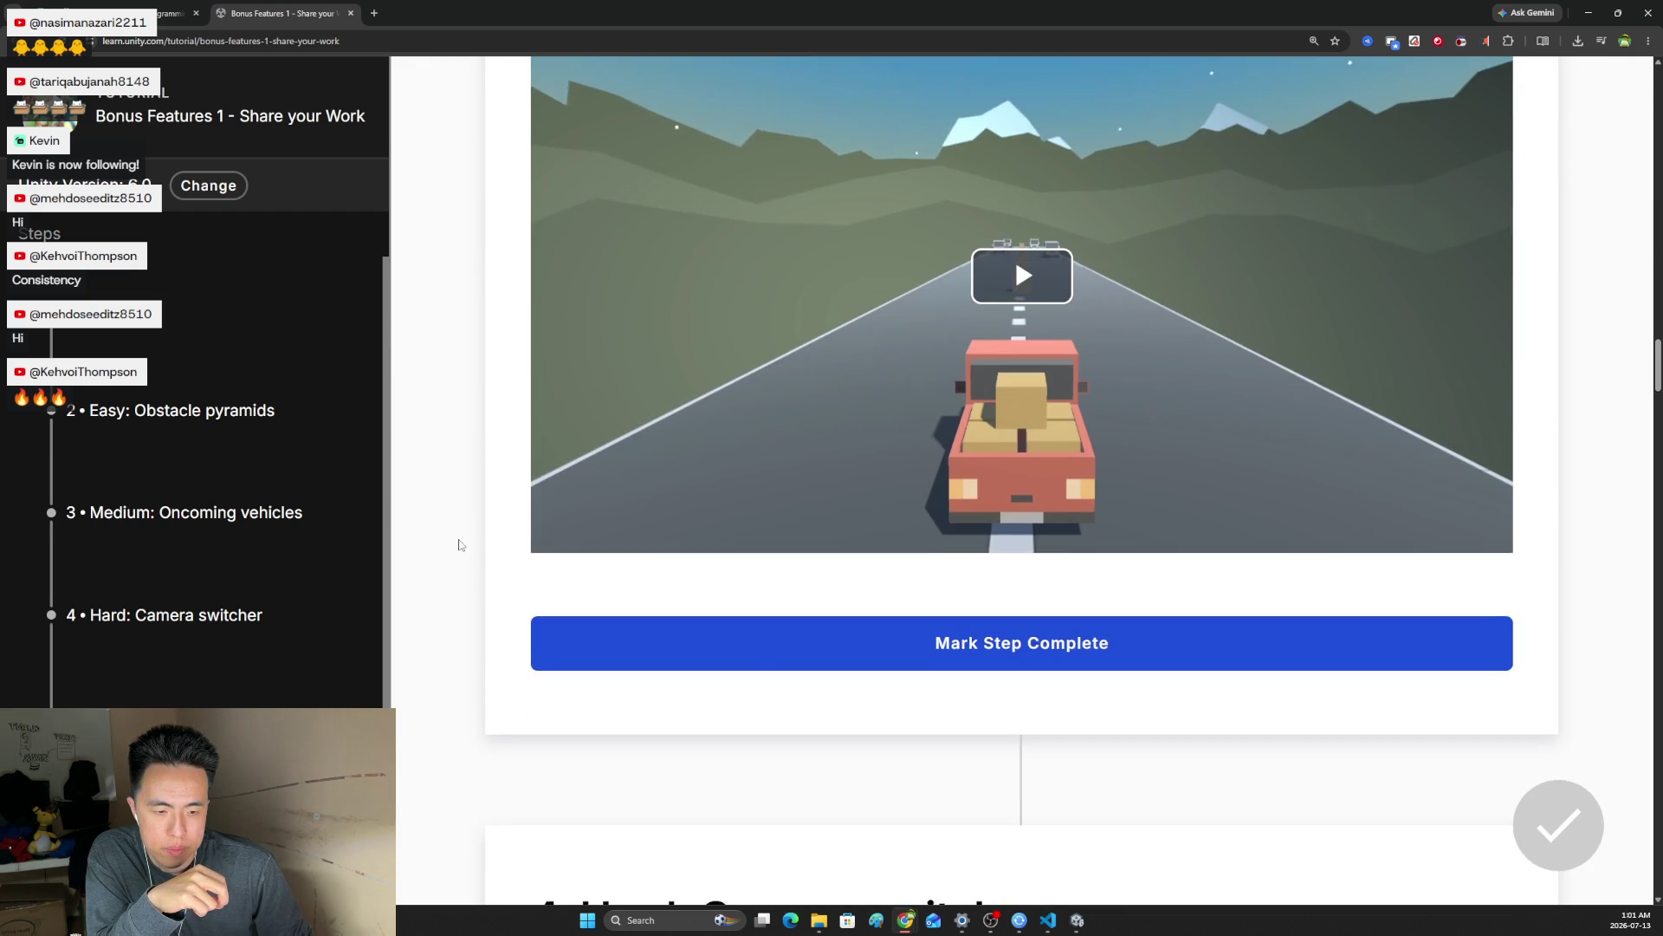
scroll(465, 558, down, 3)
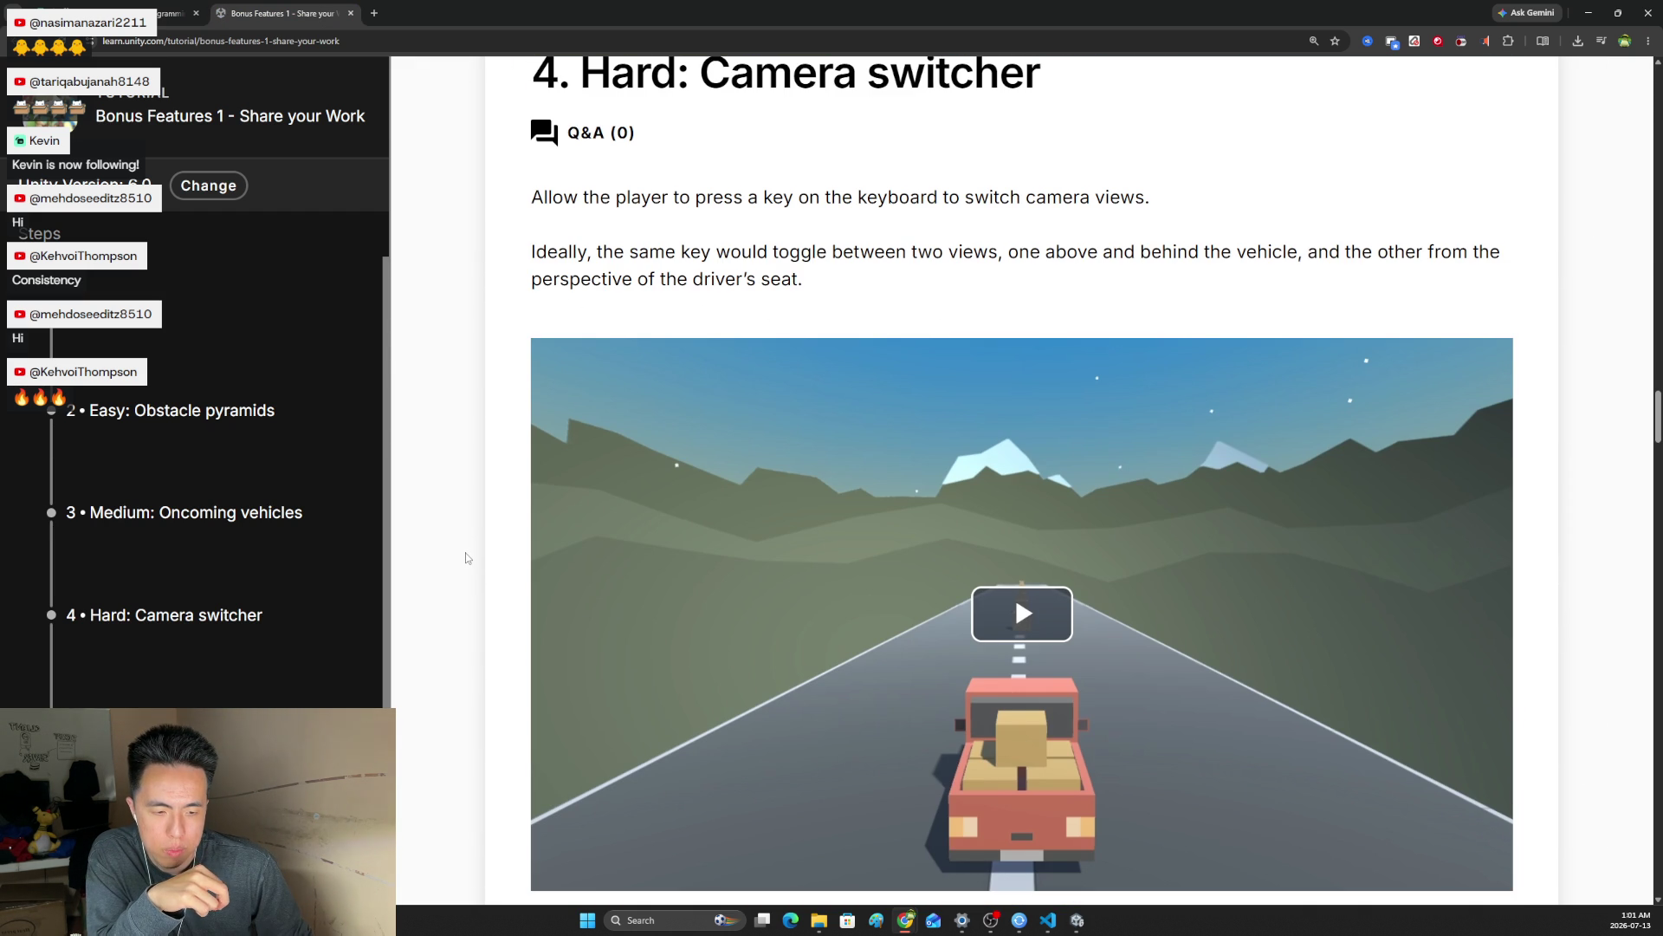
scroll(466, 558, up, 1)
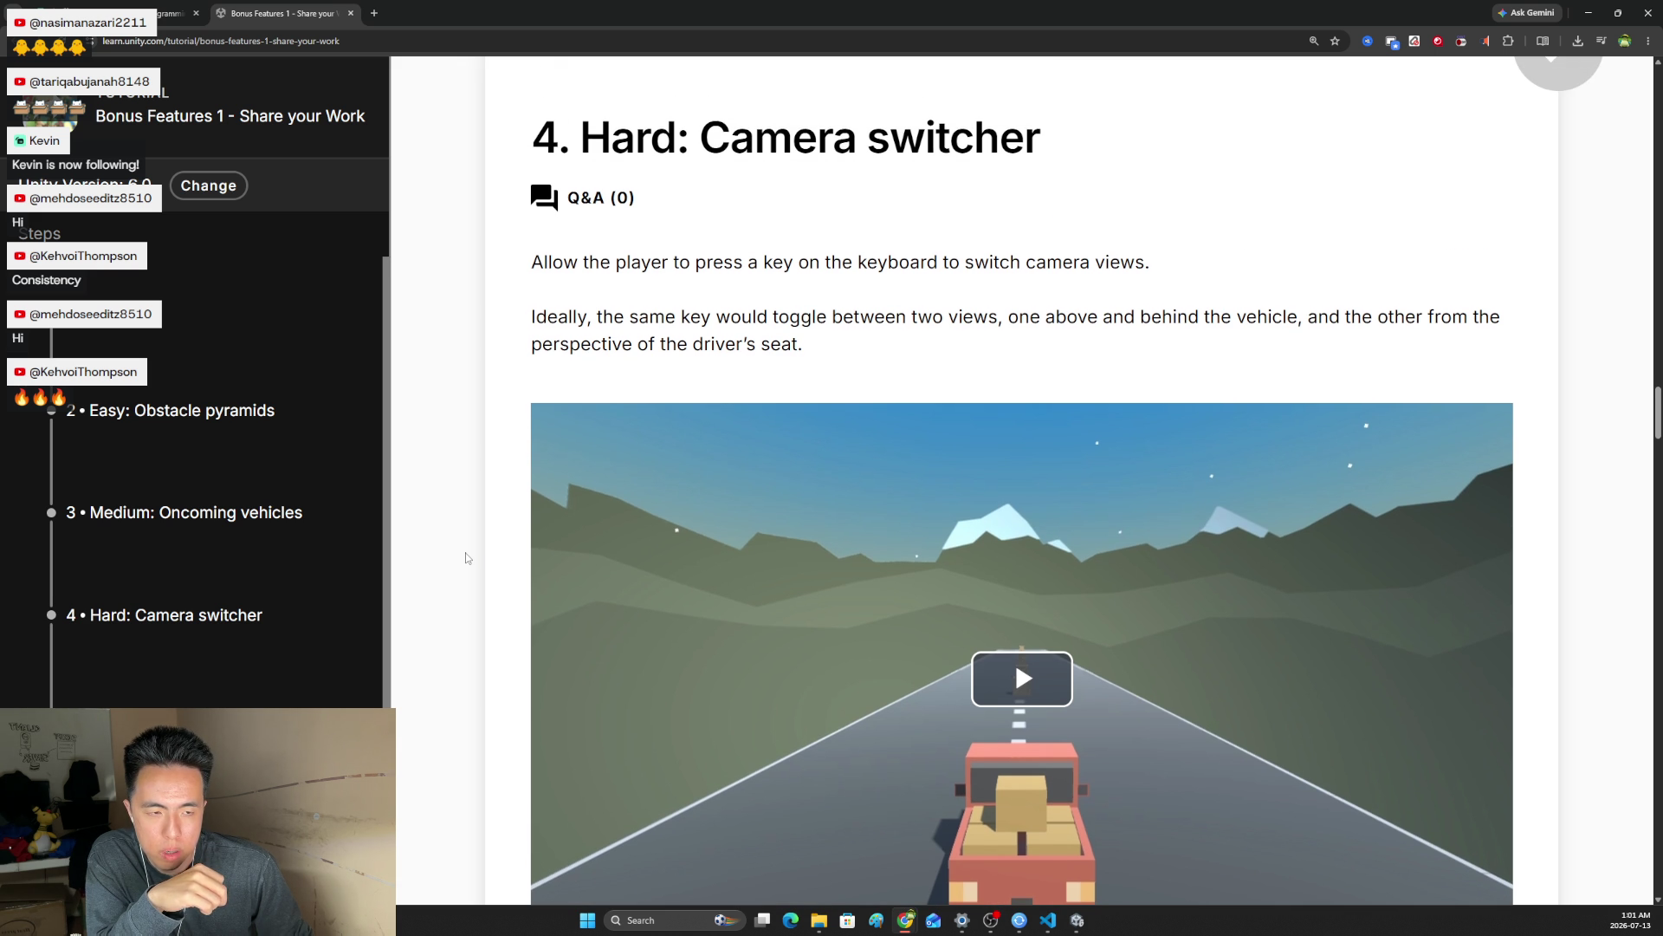
scroll(467, 558, down, 10)
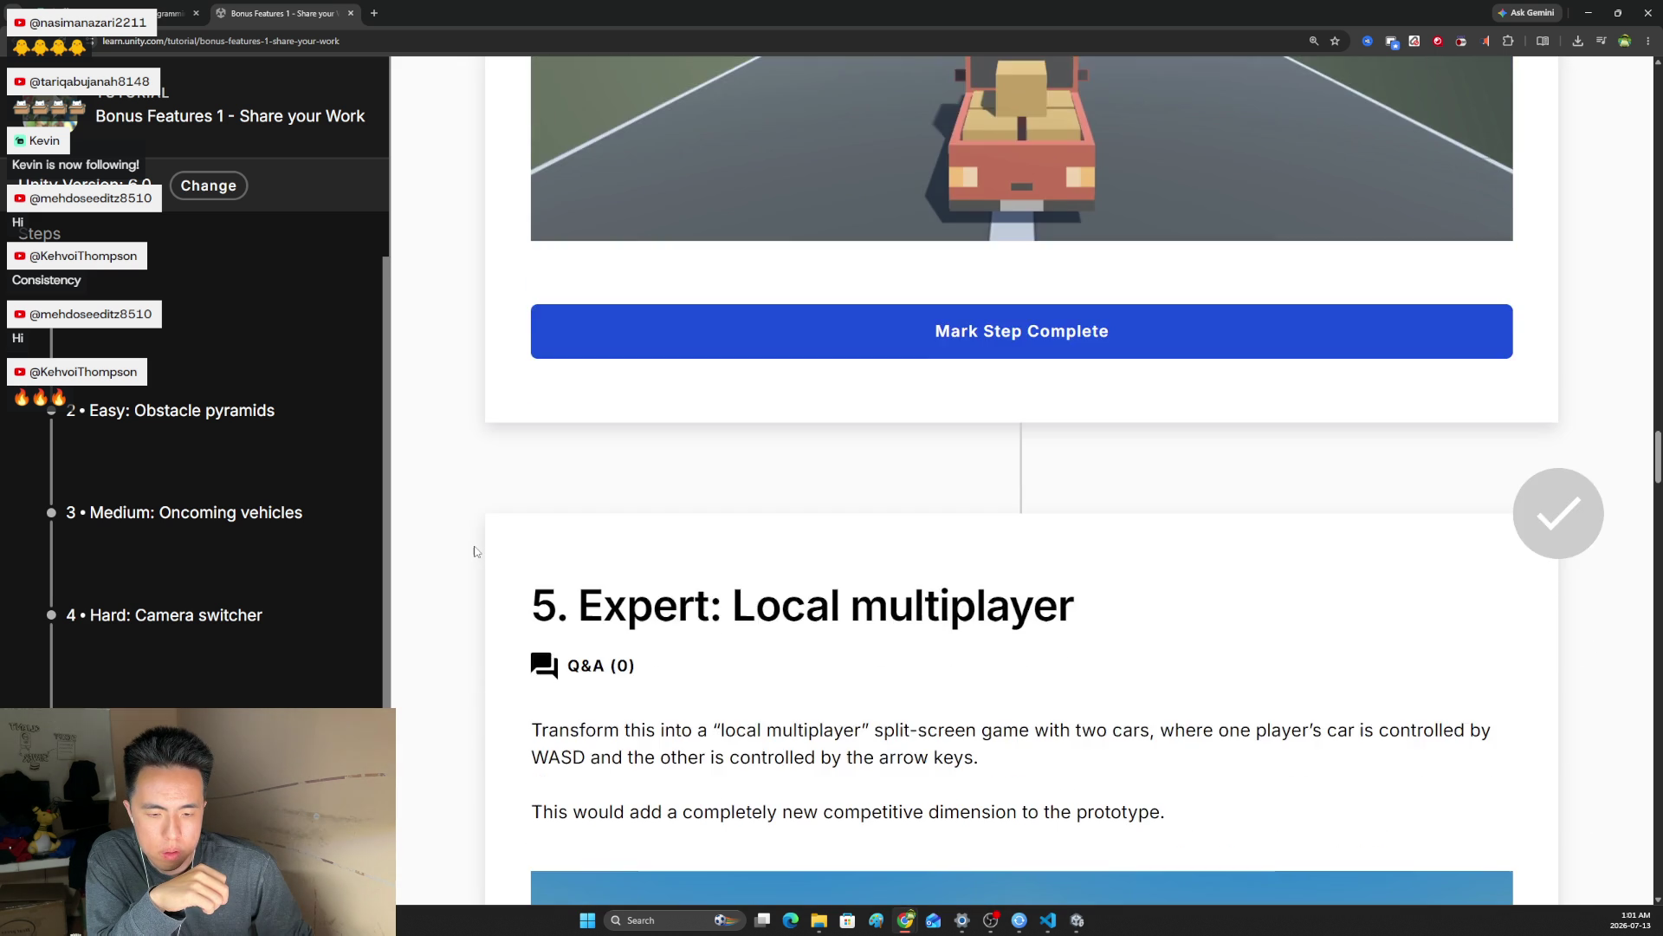
scroll(476, 551, down, 3)
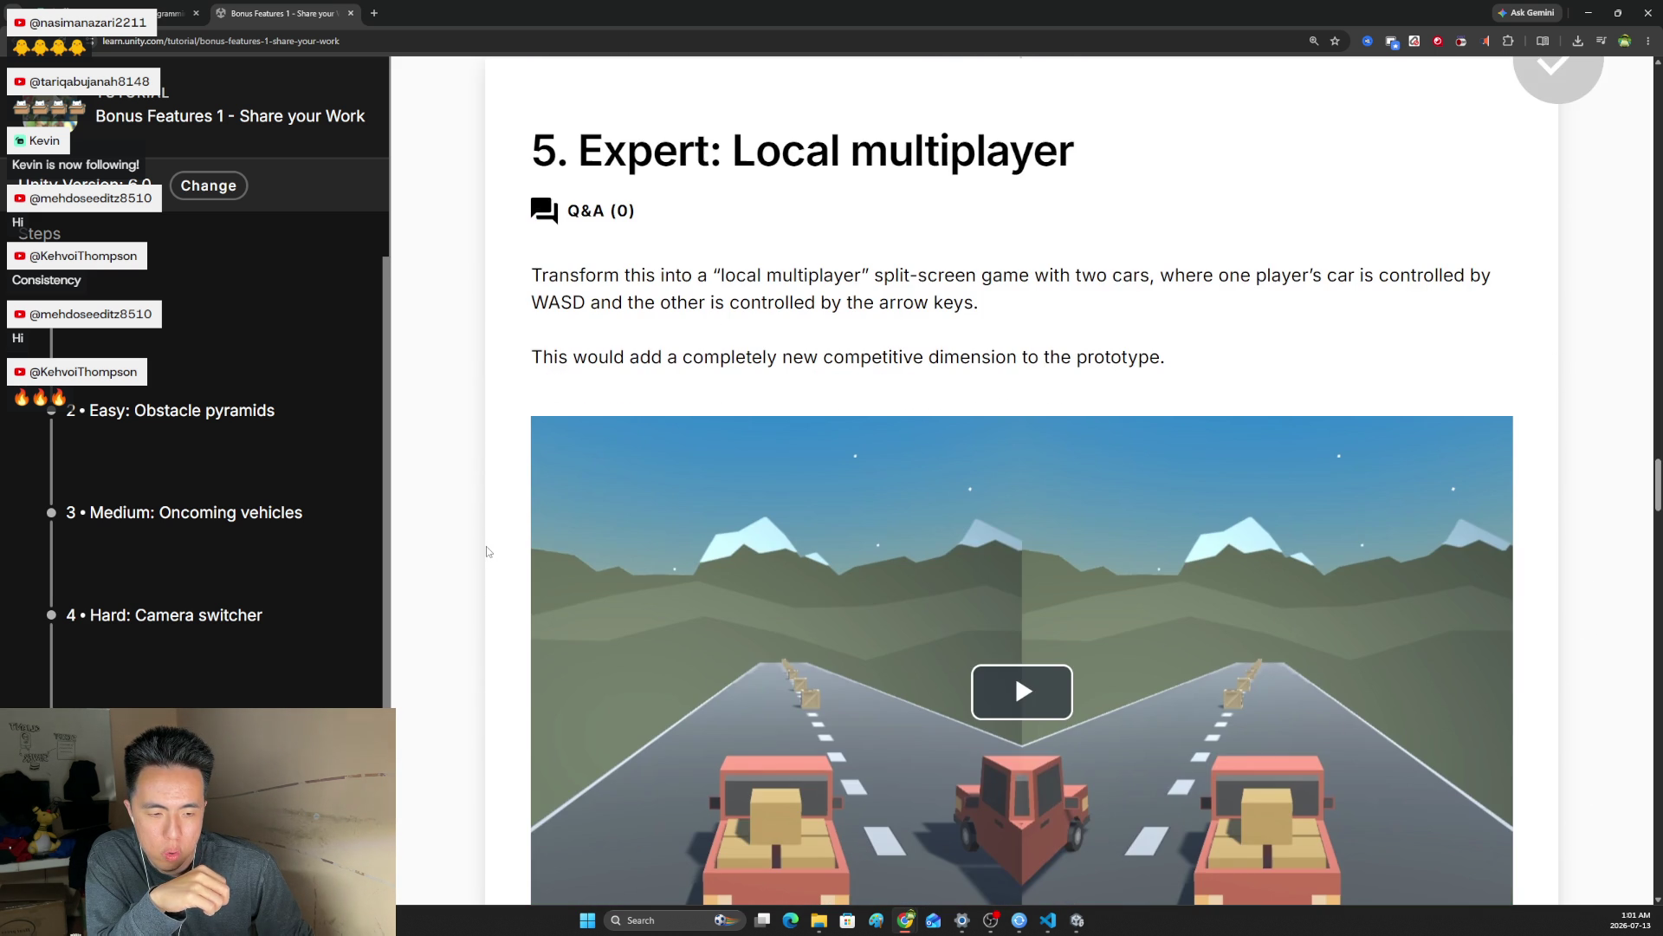
scroll(486, 546, down, 4)
scroll(498, 558, down, 8)
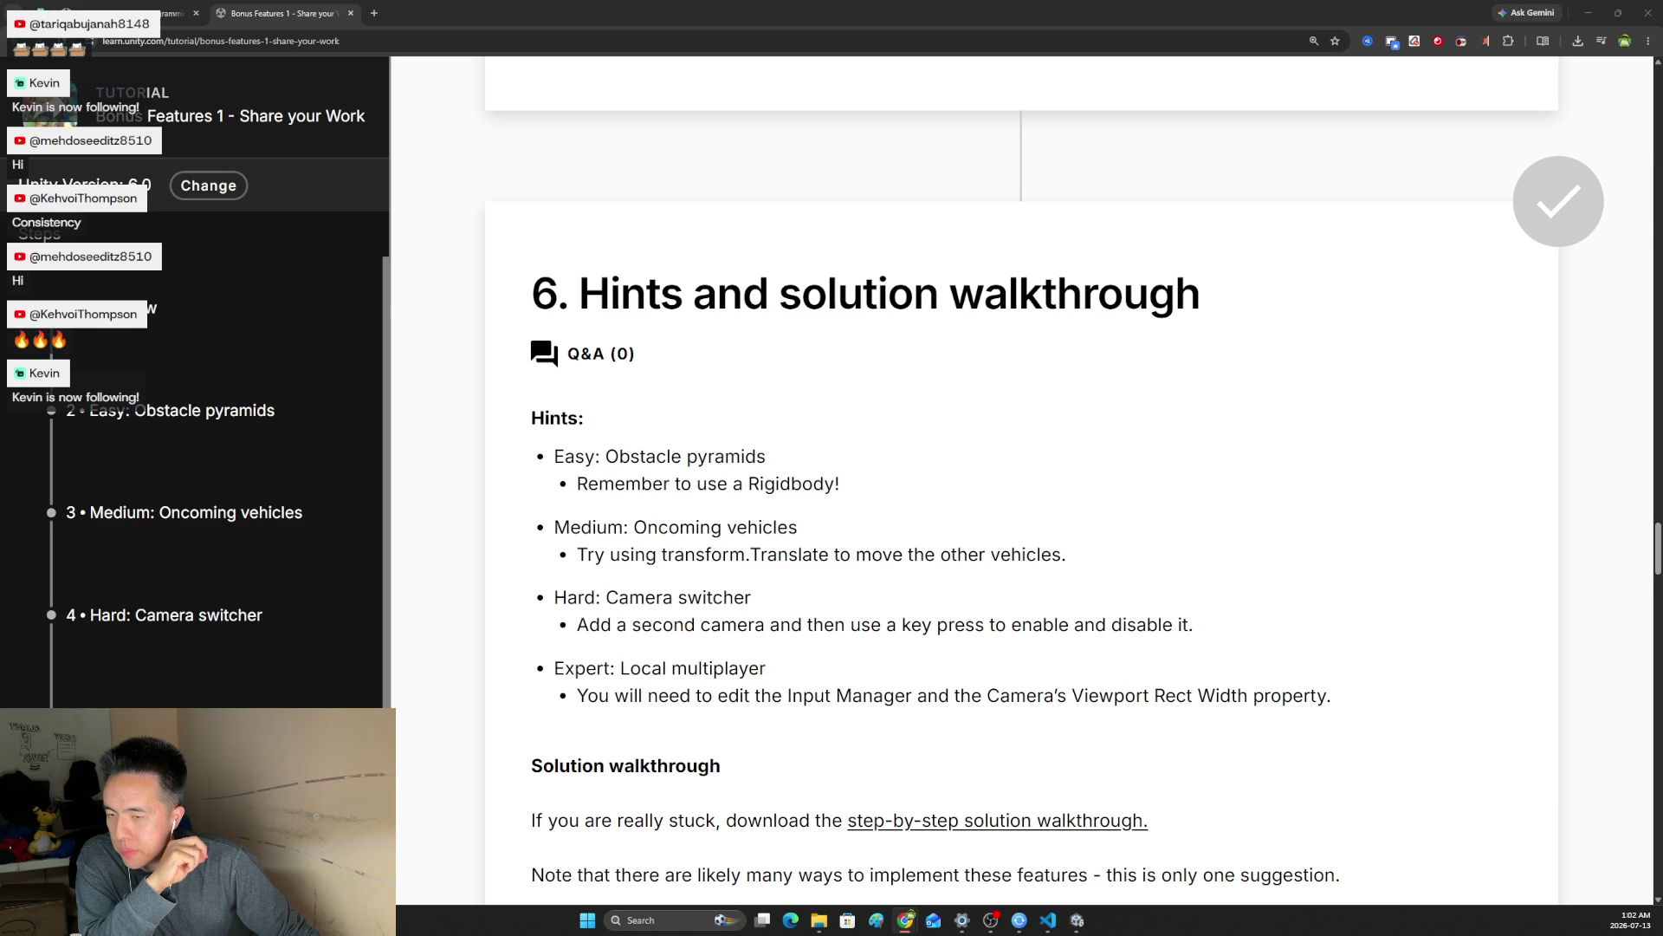
Play the Overview's preview video of all four bonus features for a couple of seconds, then pause it
scroll(187, 340, down, 3)
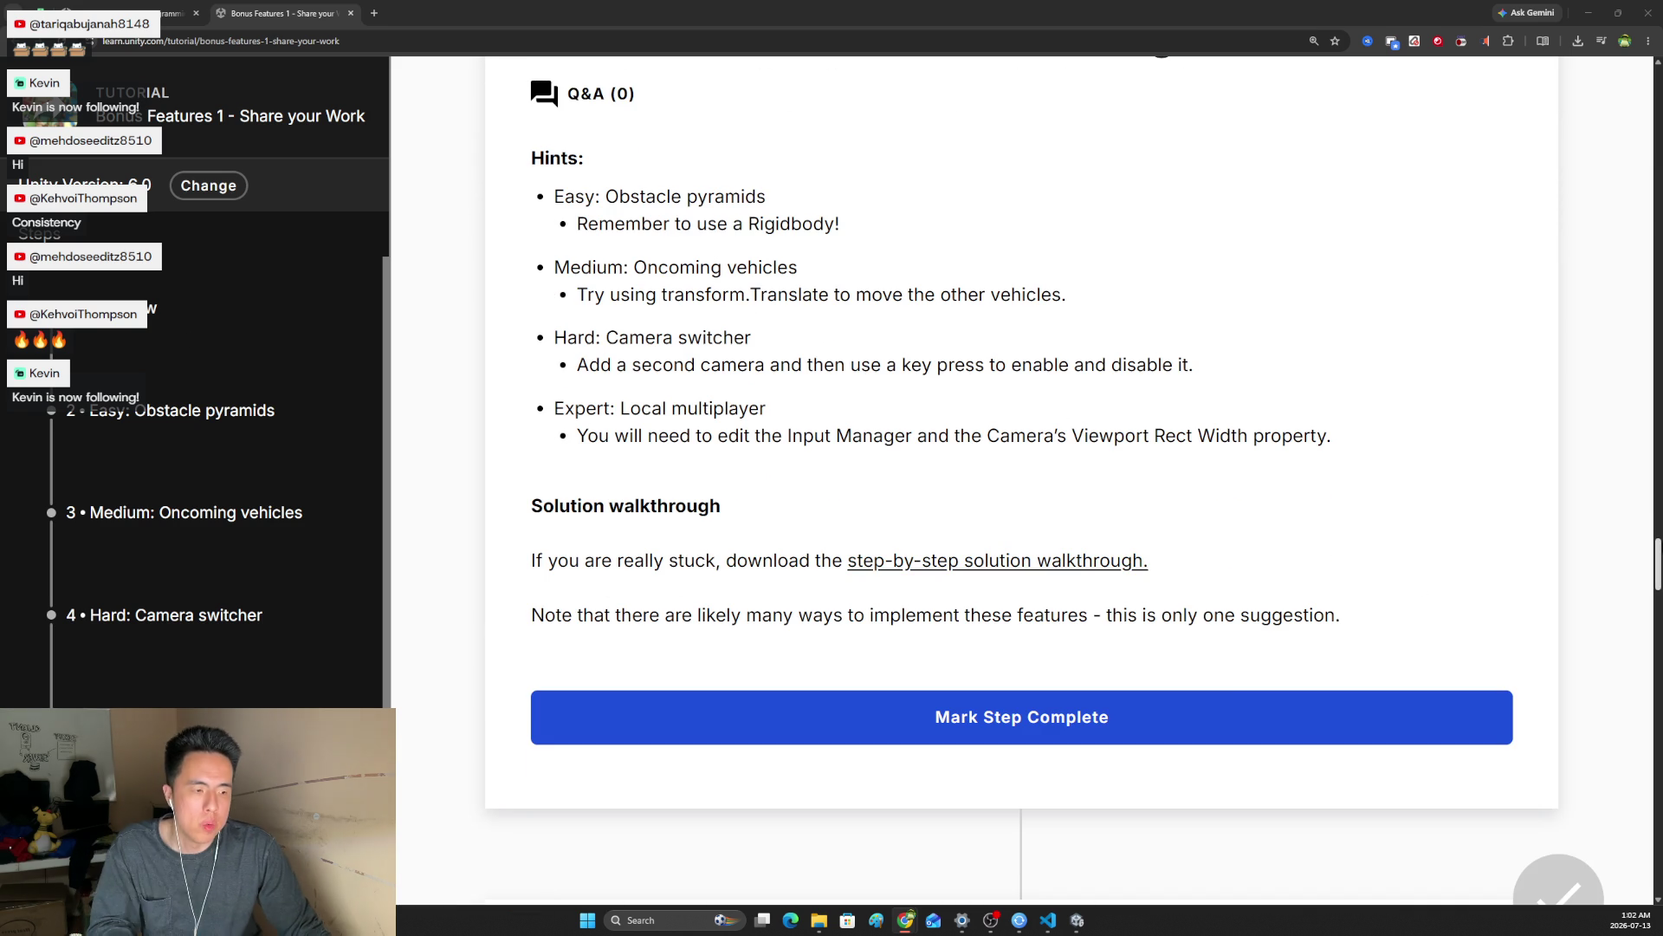
scroll(187, 340, up, 15)
scroll(1022, 476, up, 20)
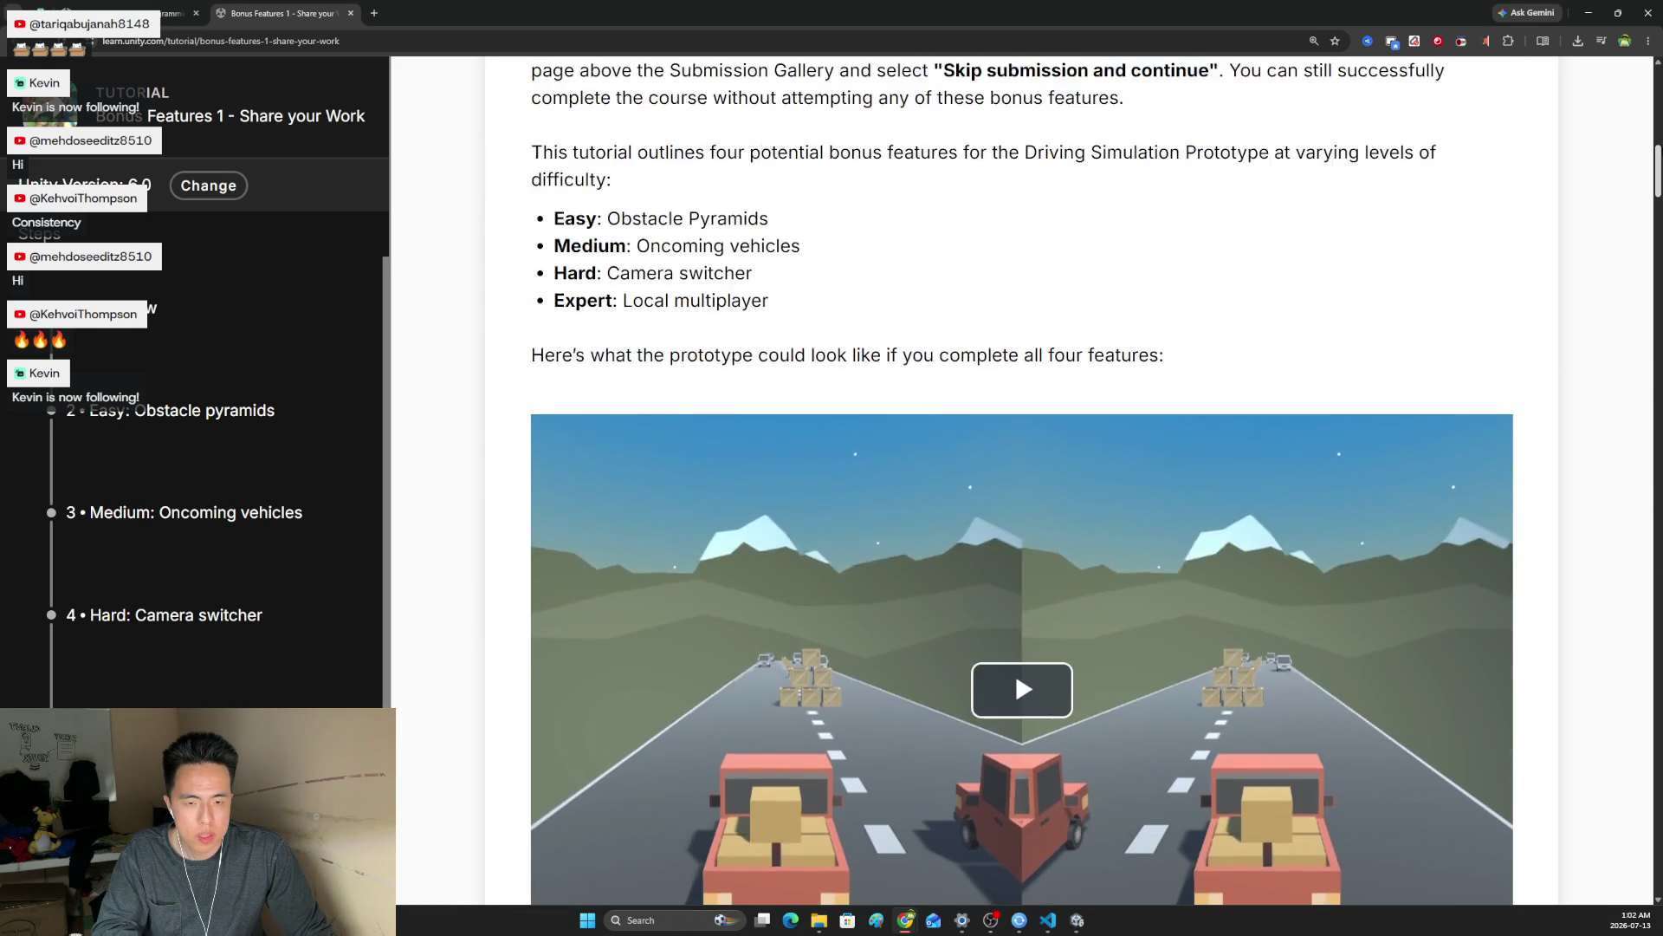
scroll(1159, 287, down, 2)
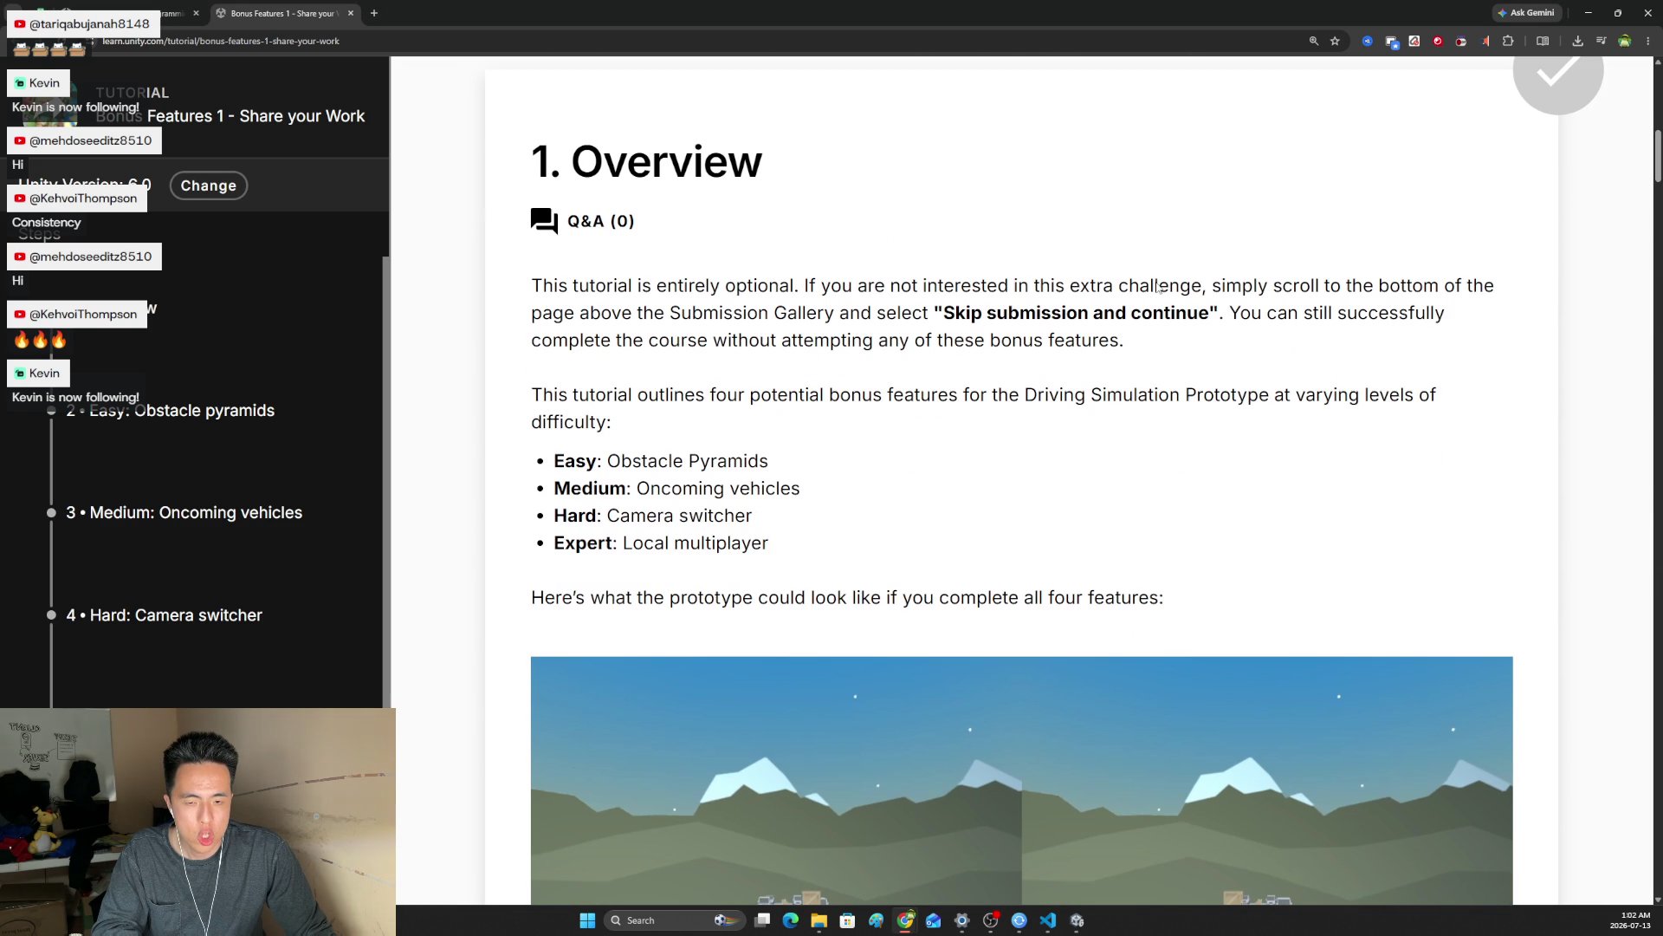
scroll(1158, 284, down, 2)
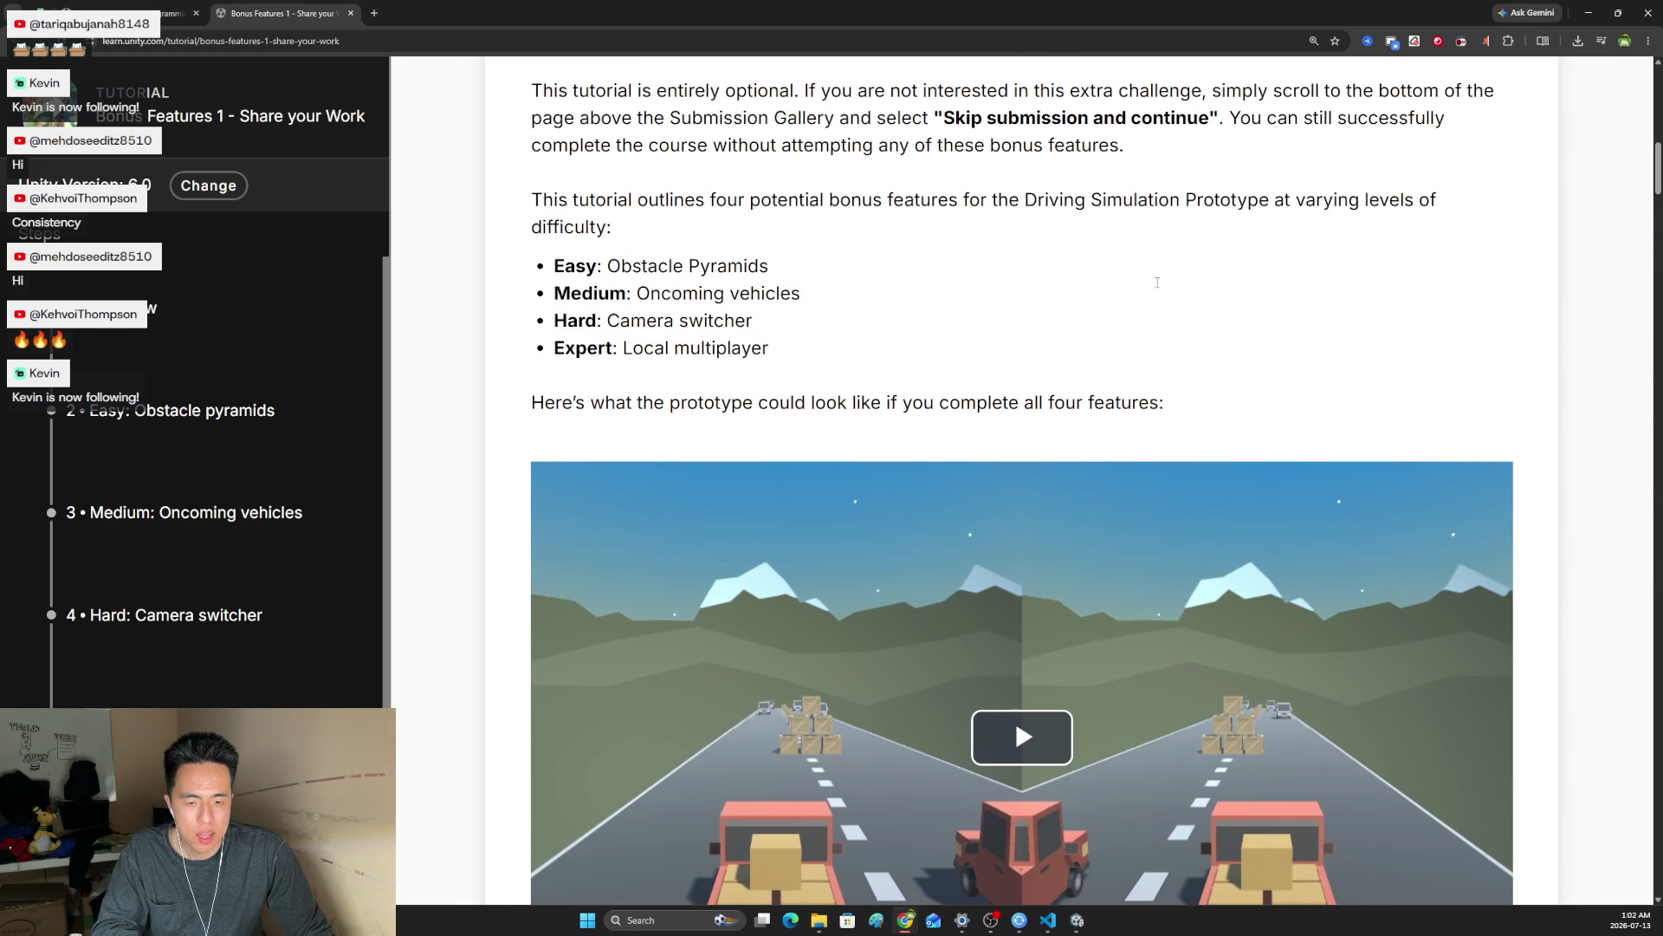
scroll(1158, 288, up, 2)
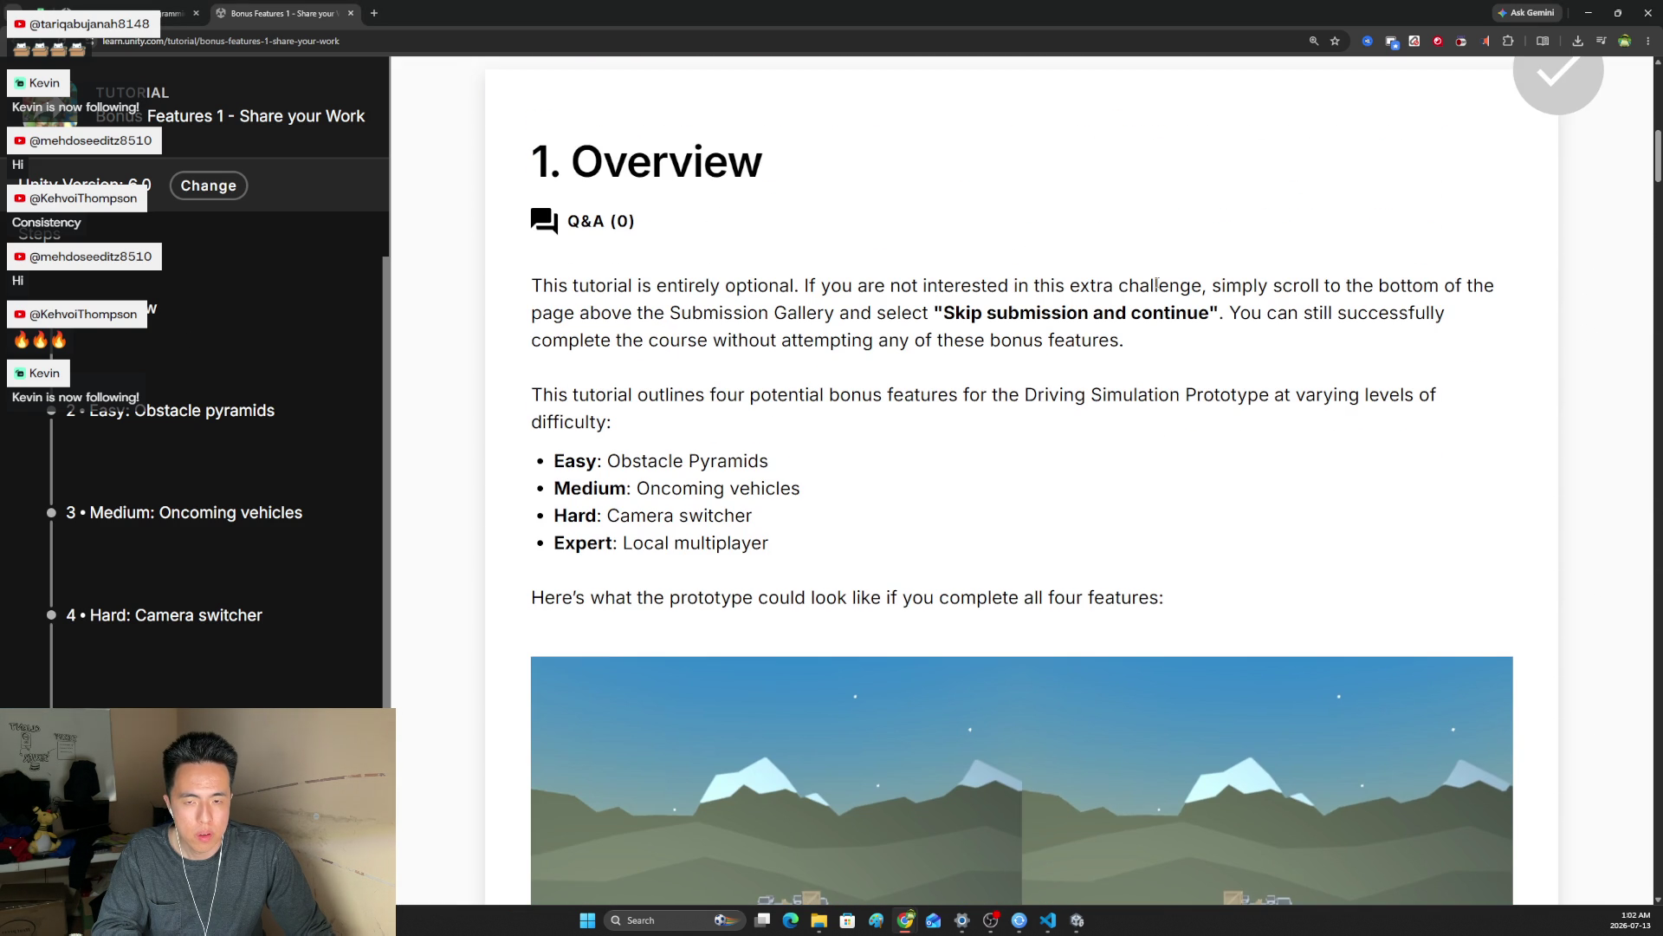
scroll(1158, 283, down, 6)
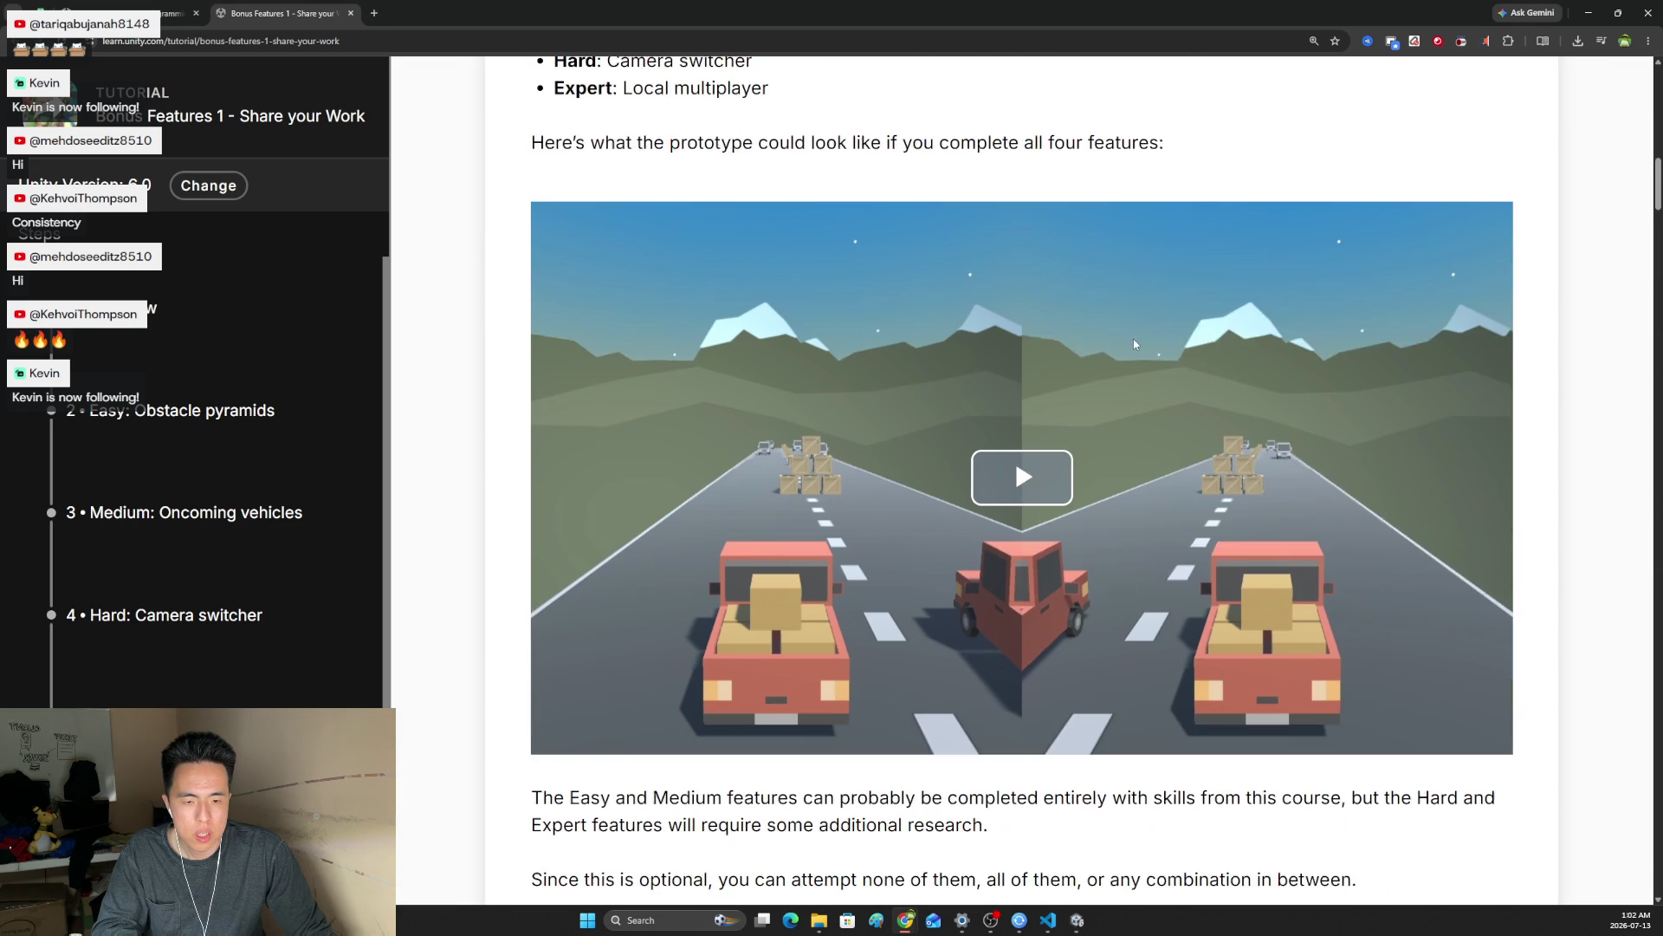
click(1135, 388)
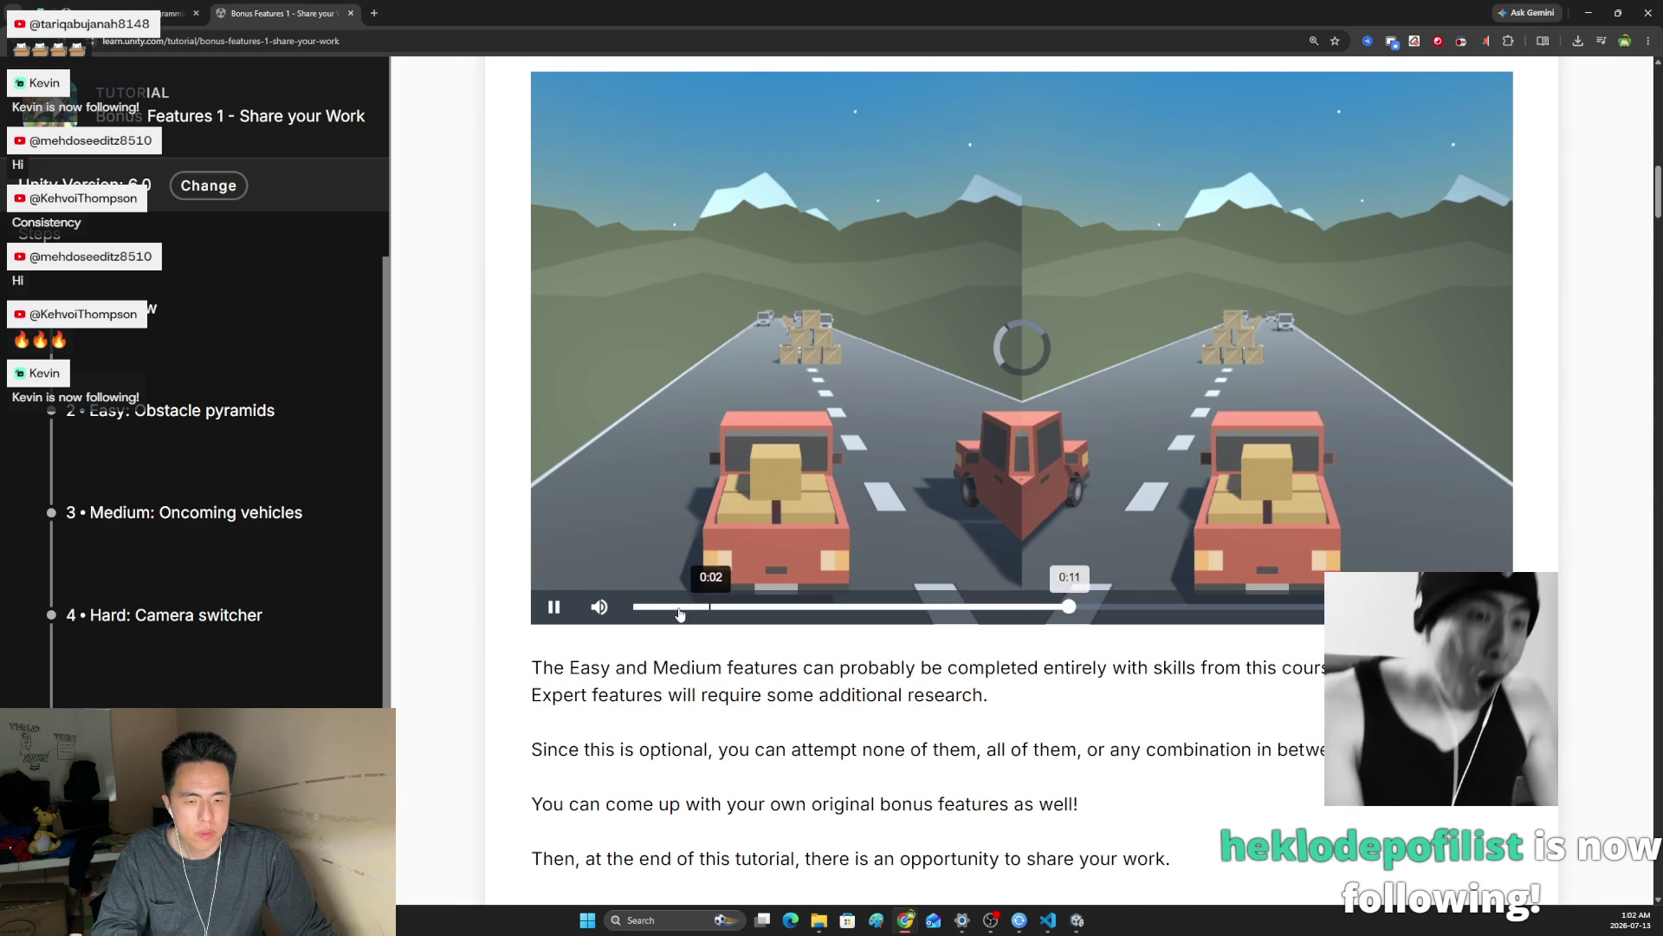
click(557, 610)
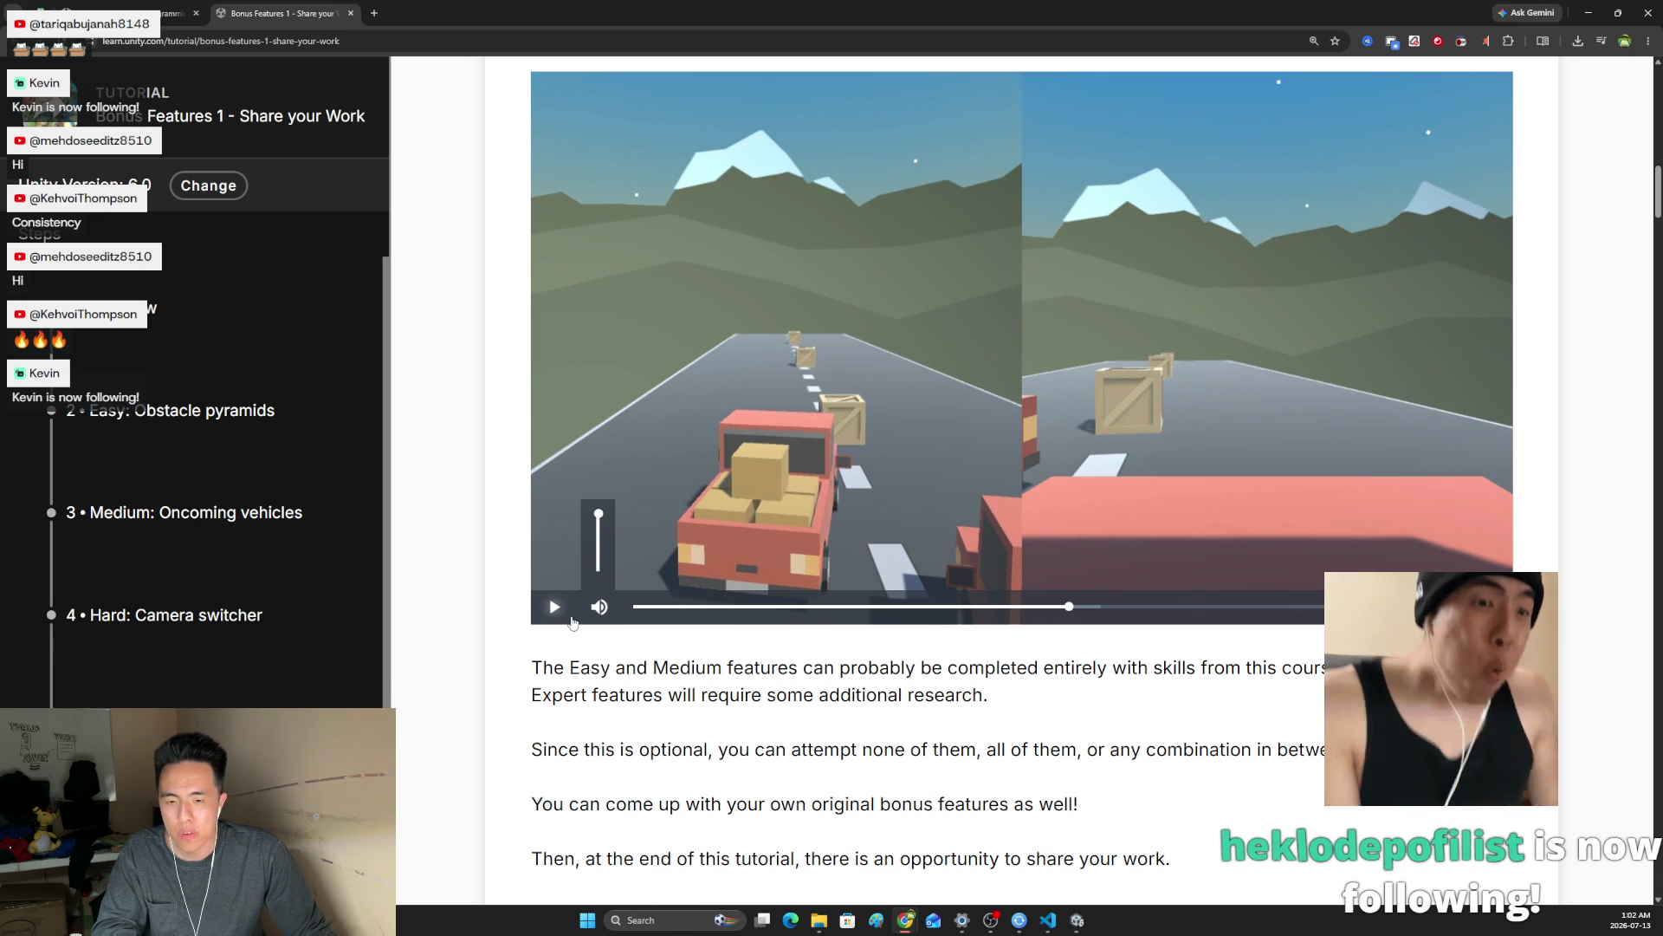
scroll(965, 522, down, 10)
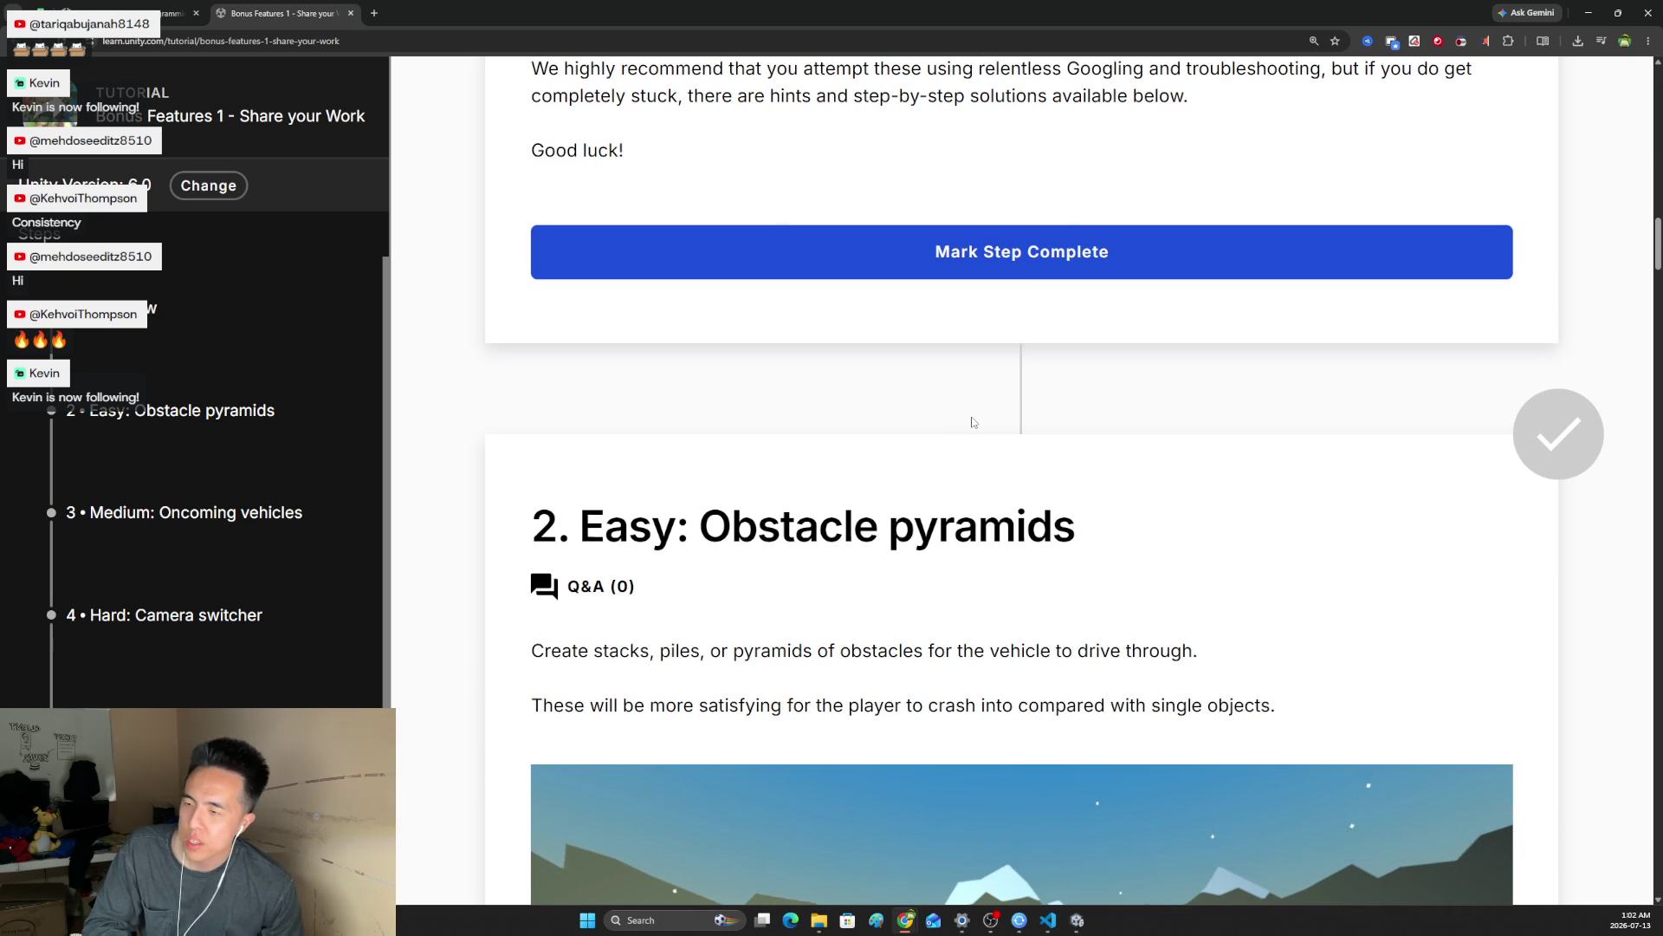
Highlight the task description text under '2. Easy: Obstacle pyramids'
scroll(895, 422, down, 3)
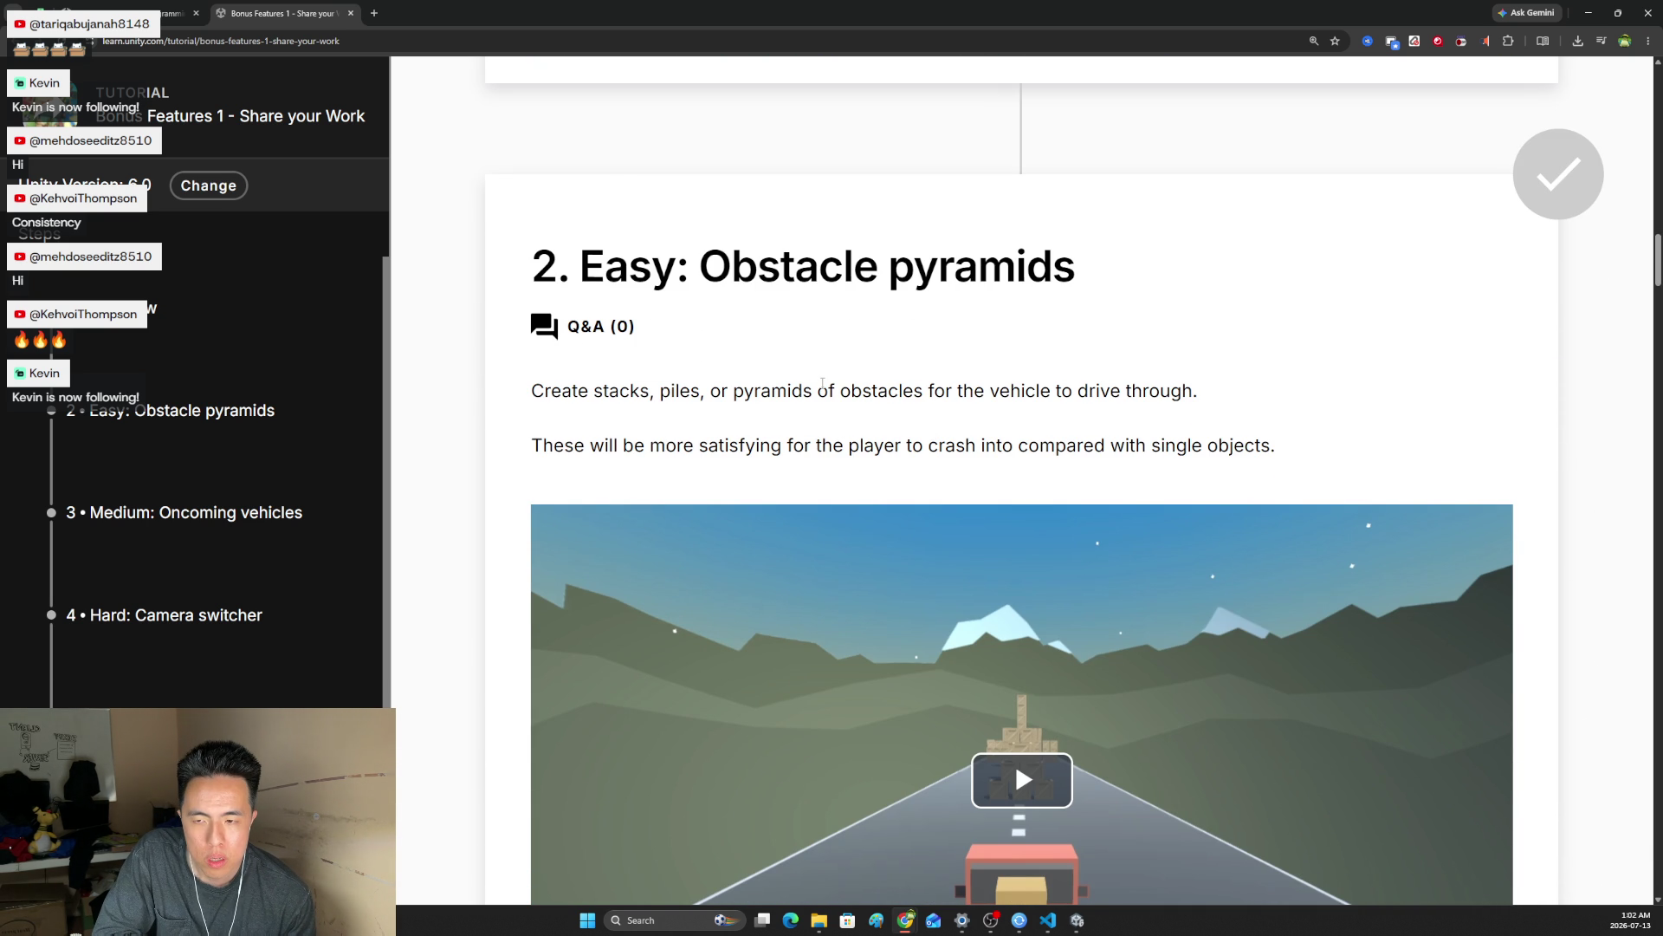
scroll(797, 371, down, 1)
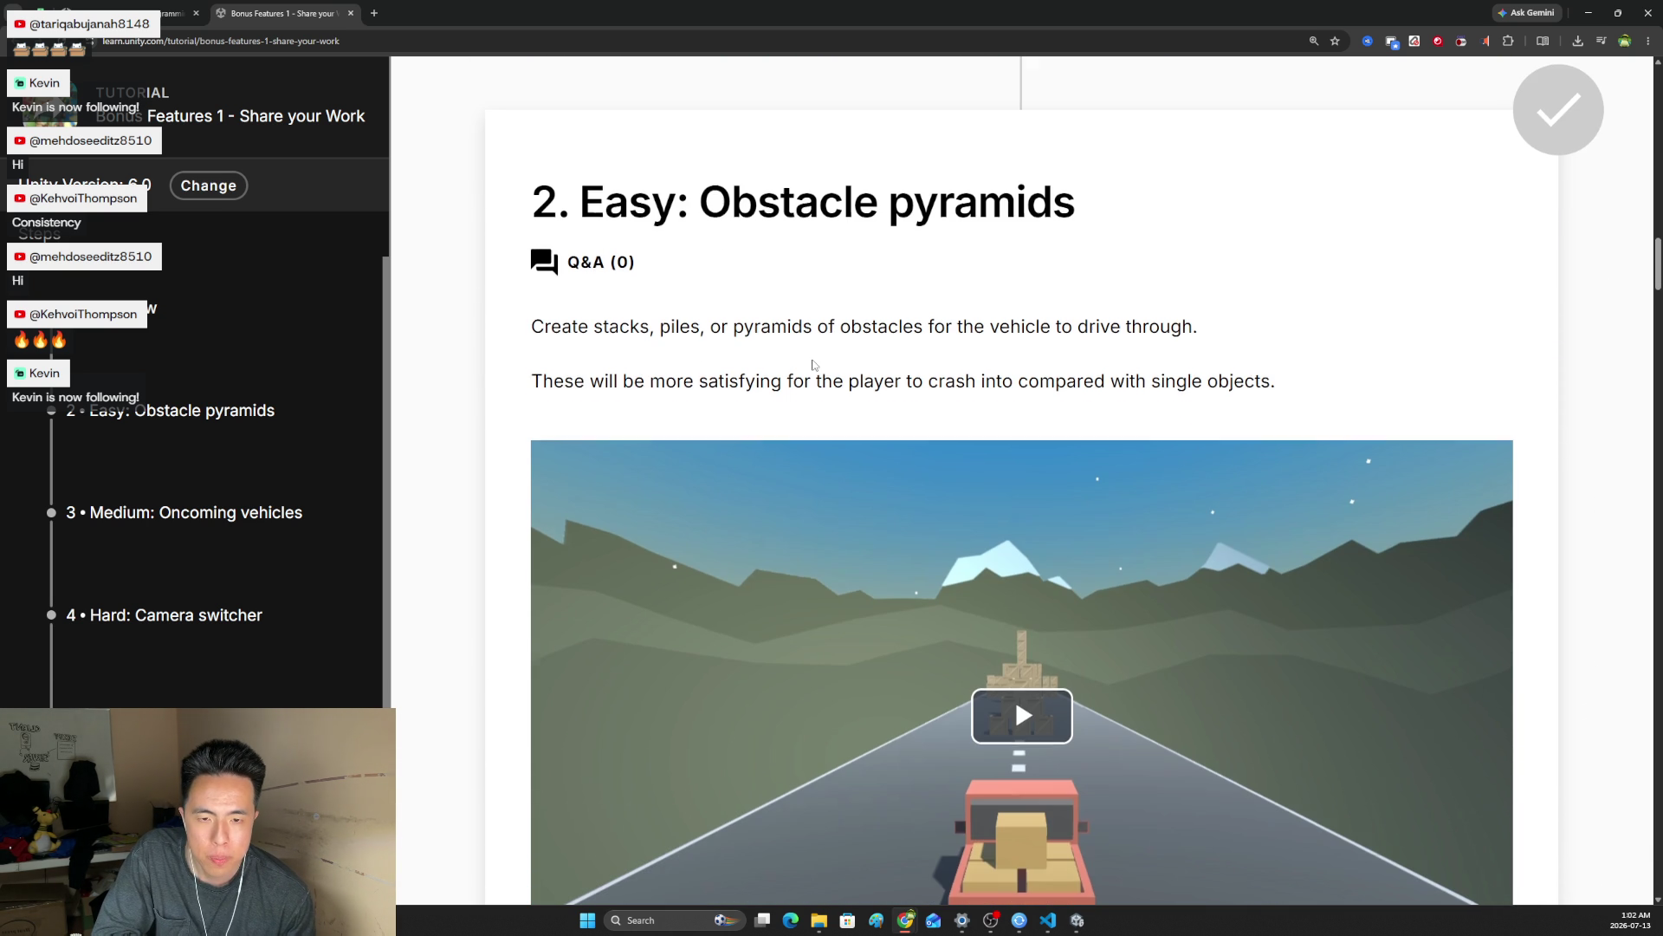
scroll(559, 324, up, 3)
click(628, 516)
drag(584, 521, 945, 530)
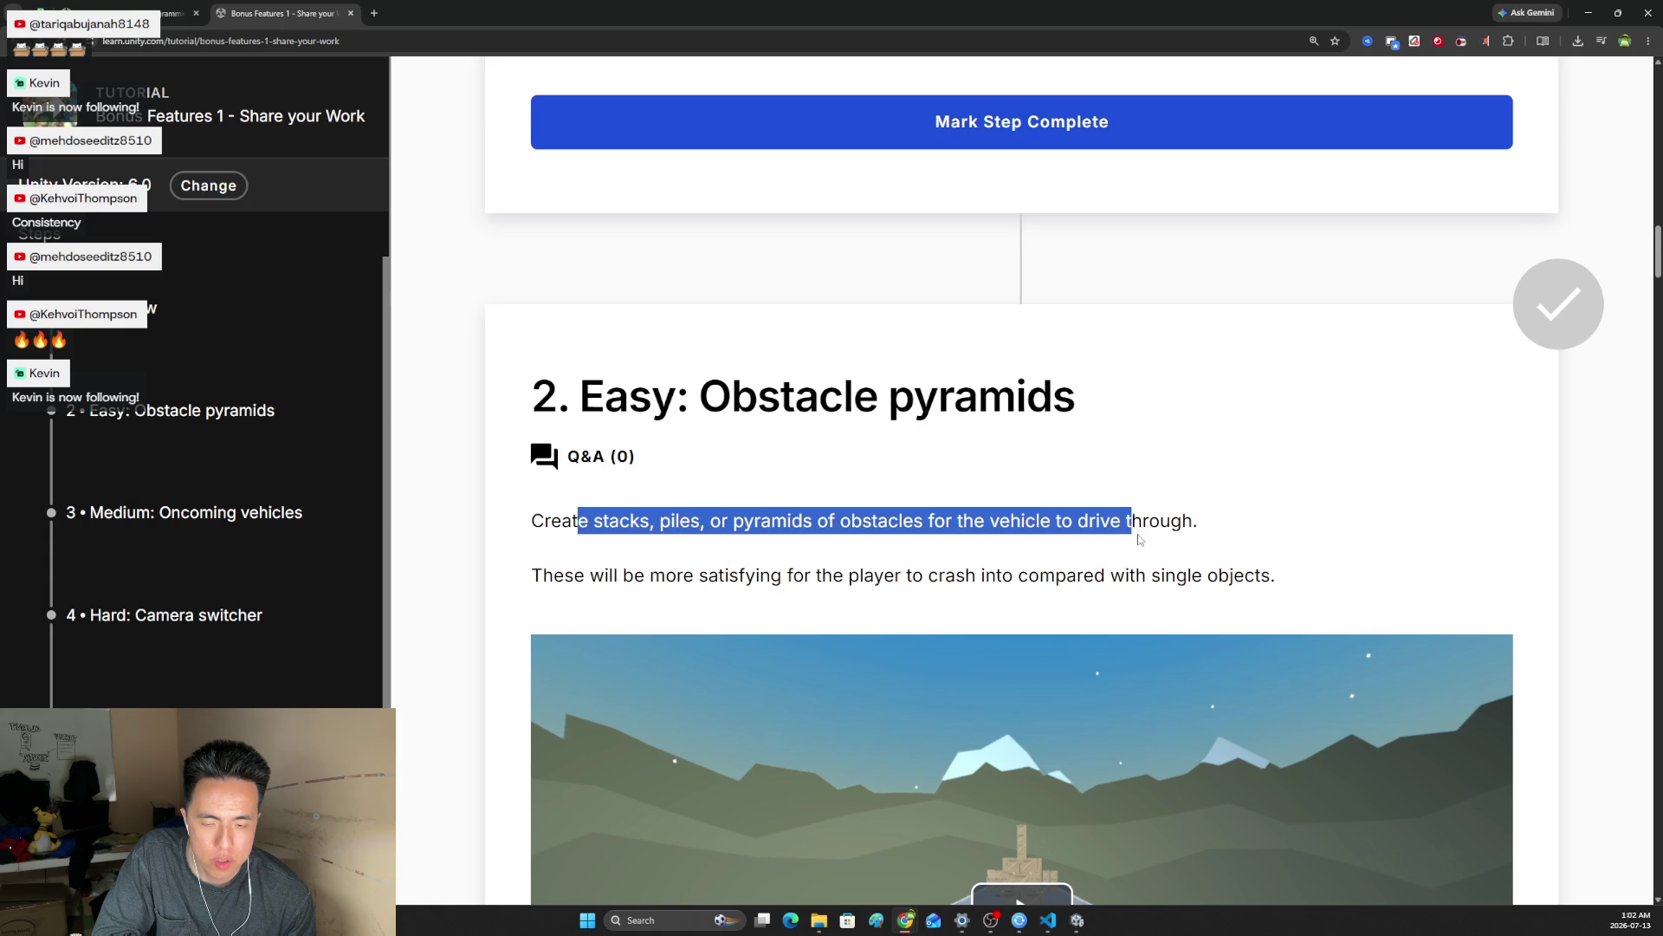
scroll(932, 415, down, 3)
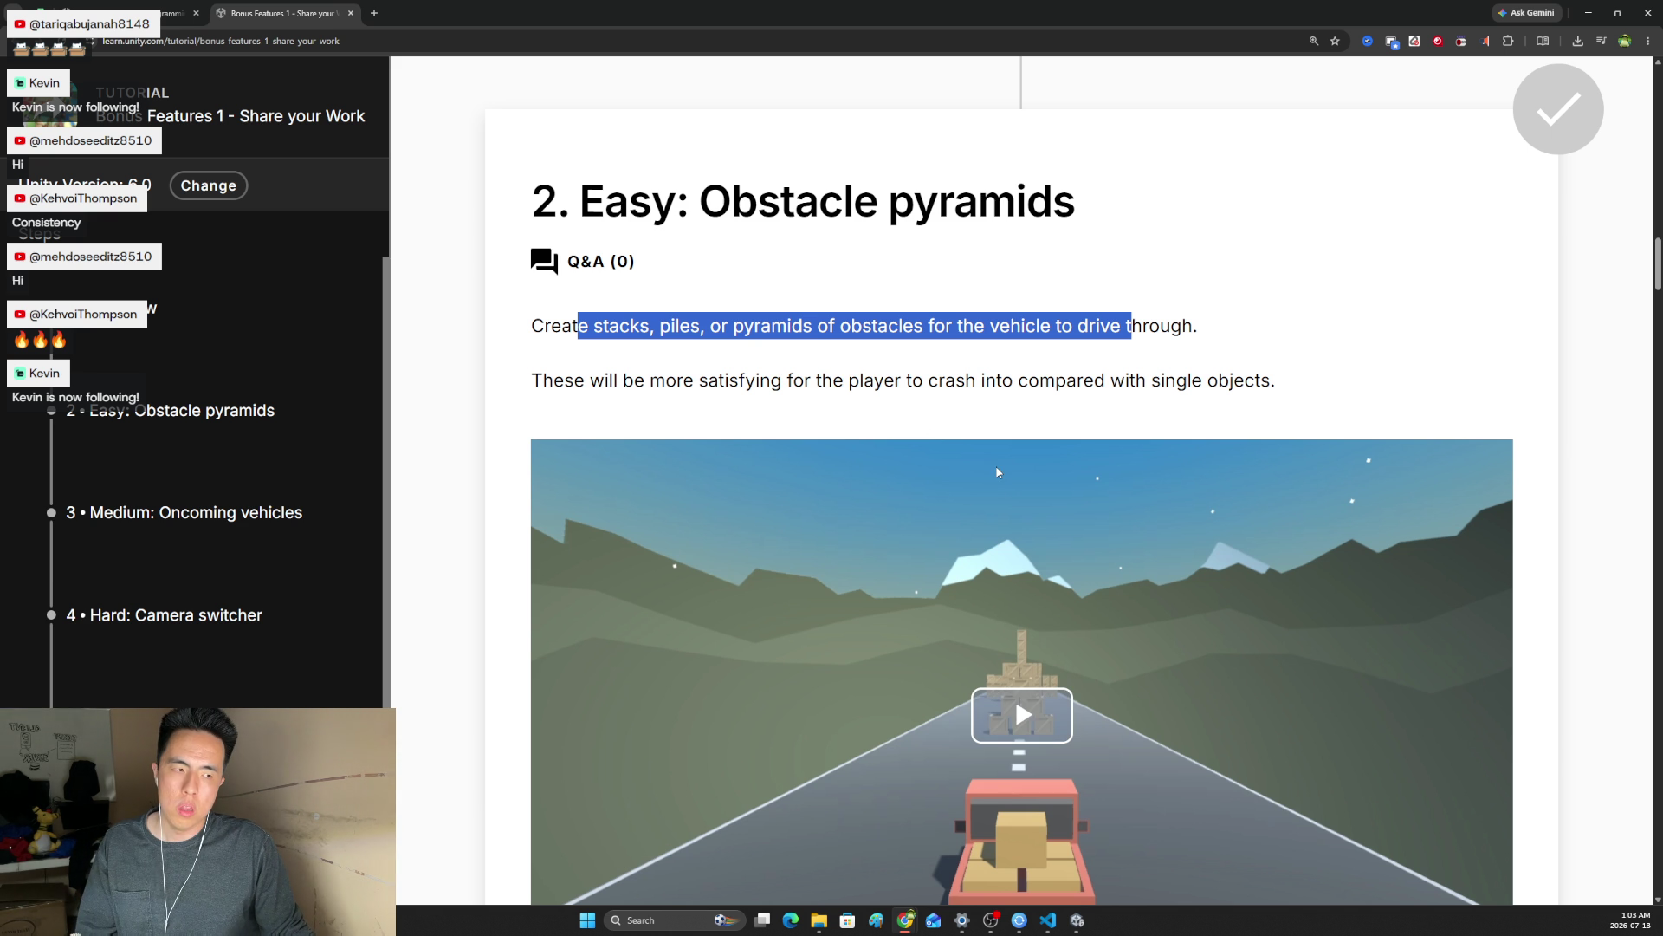
scroll(997, 472, down, 2)
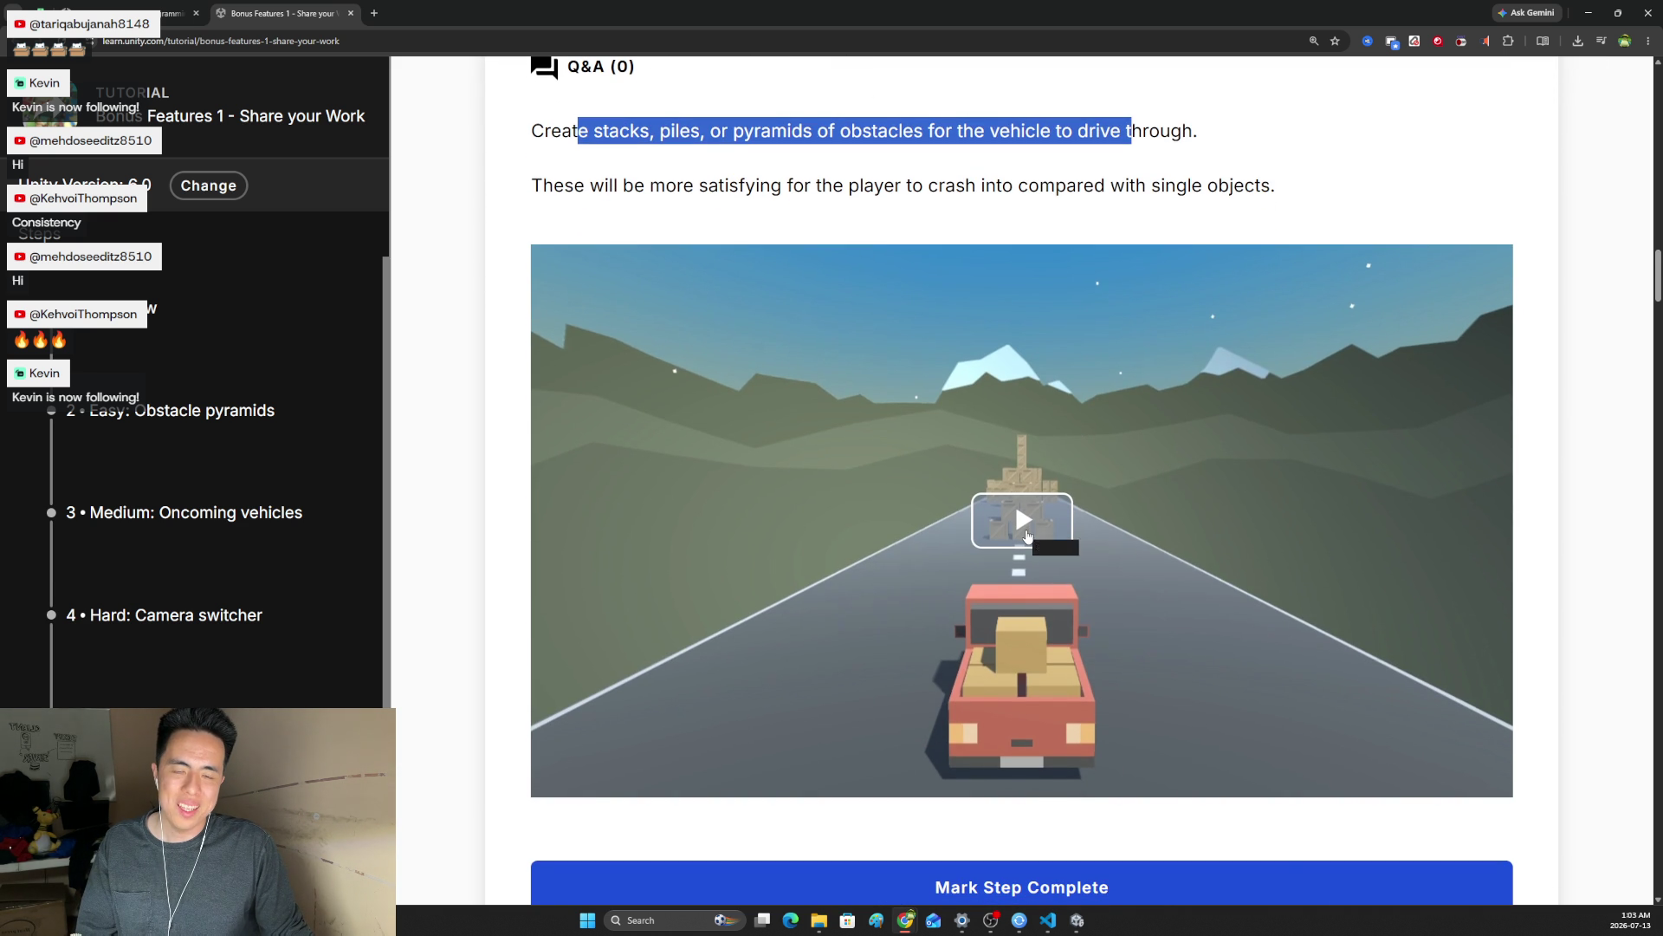
Watch the obstacle pyramids example video for about 15 seconds, then pause it
click(1024, 530)
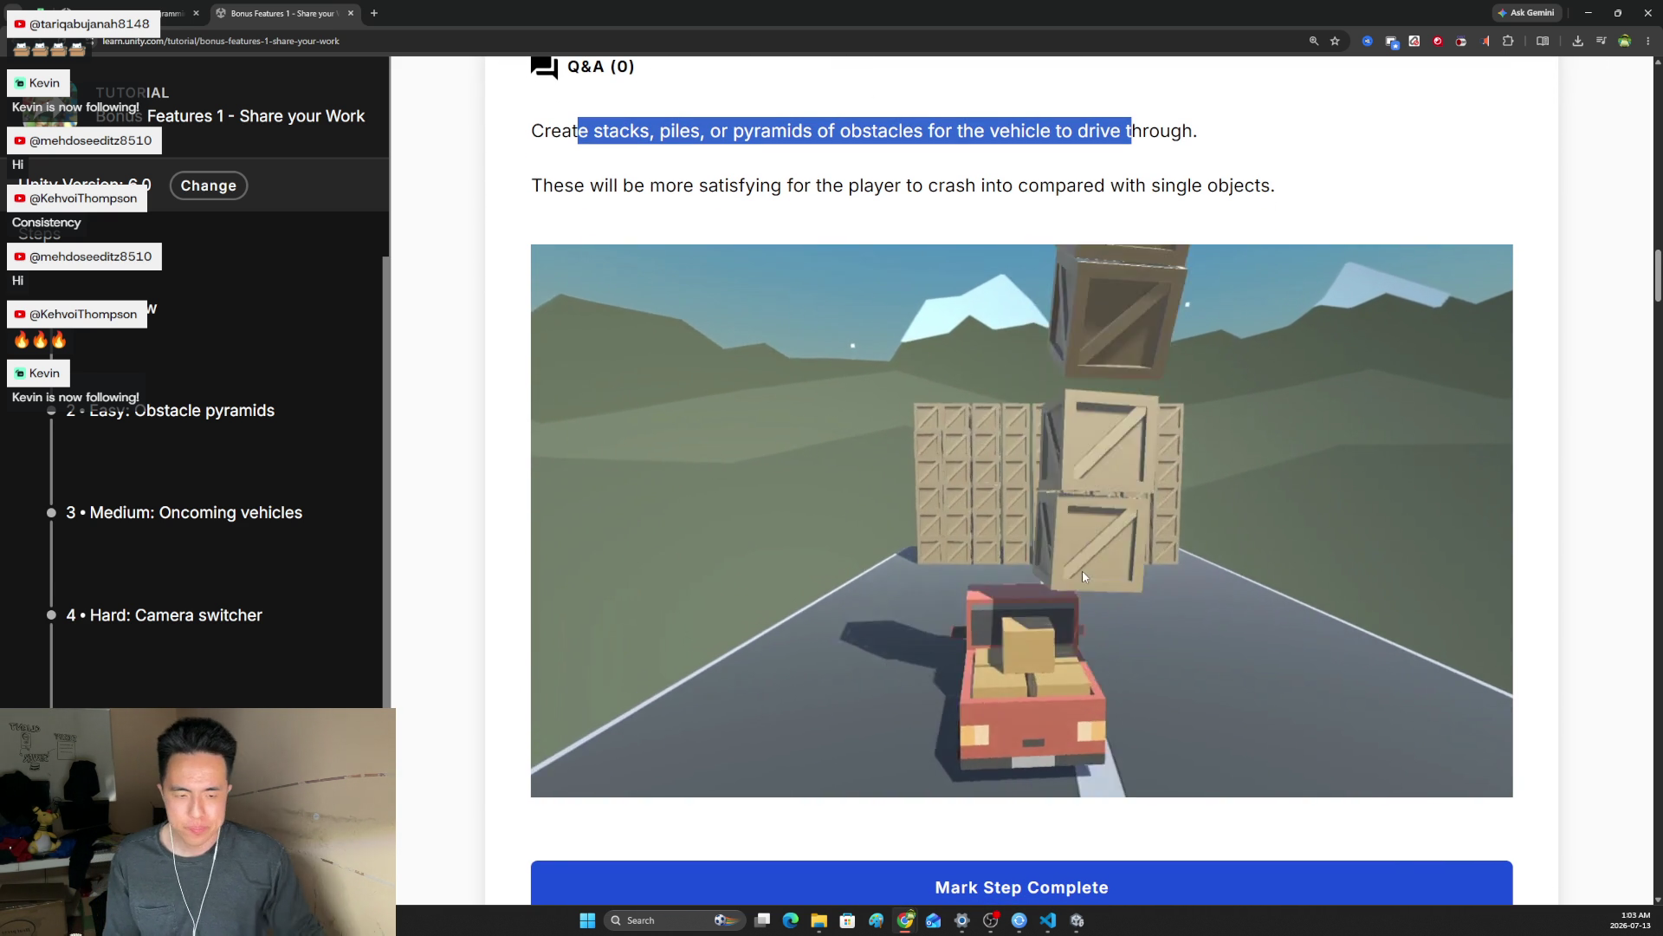
mouse_move(903, 565)
click(923, 580)
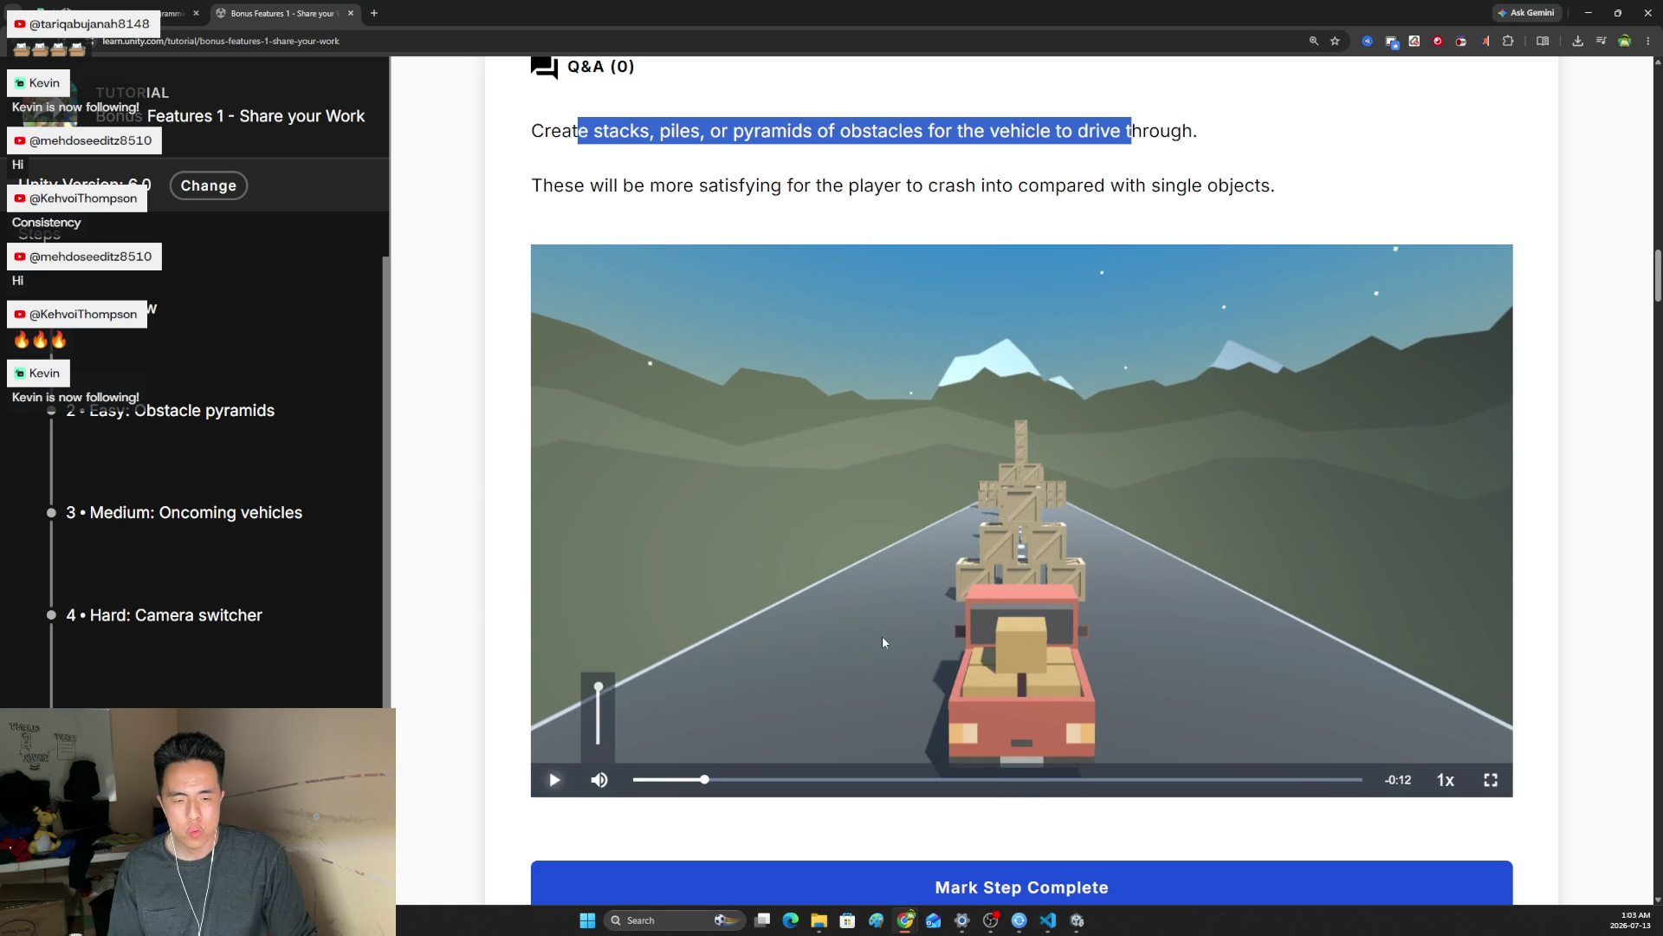
scroll(944, 592, down, 2)
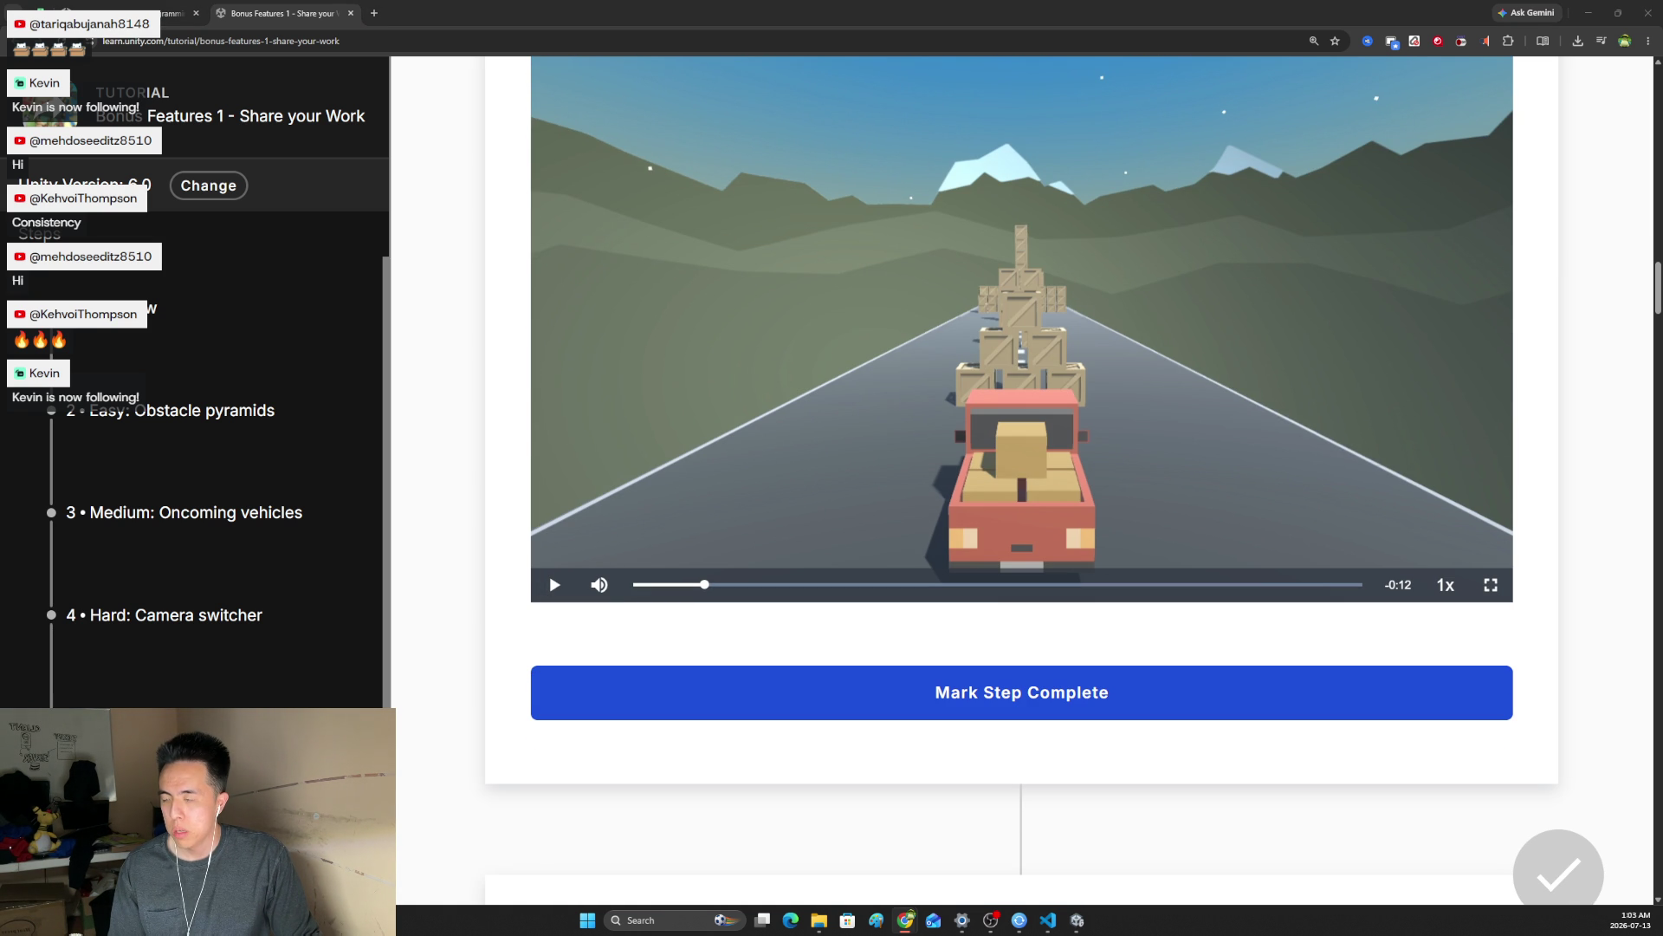
scroll(854, 433, down, 6)
scroll(856, 425, up, 5)
scroll(856, 424, up, 5)
scroll(793, 521, down, 3)
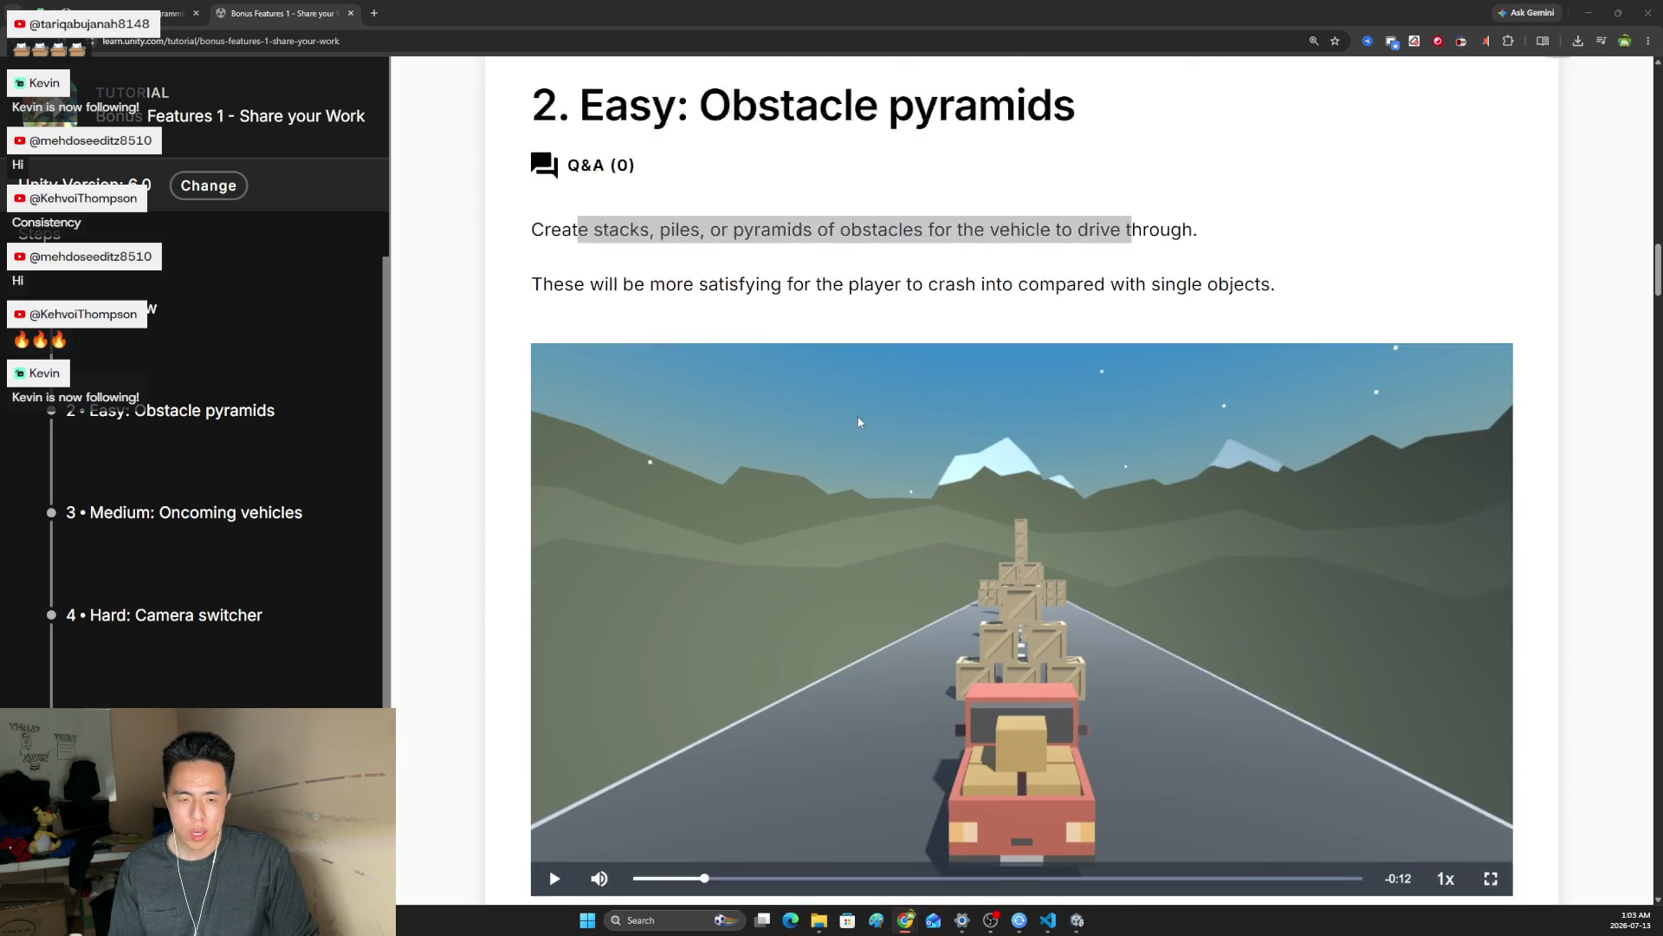
scroll(792, 520, down, 4)
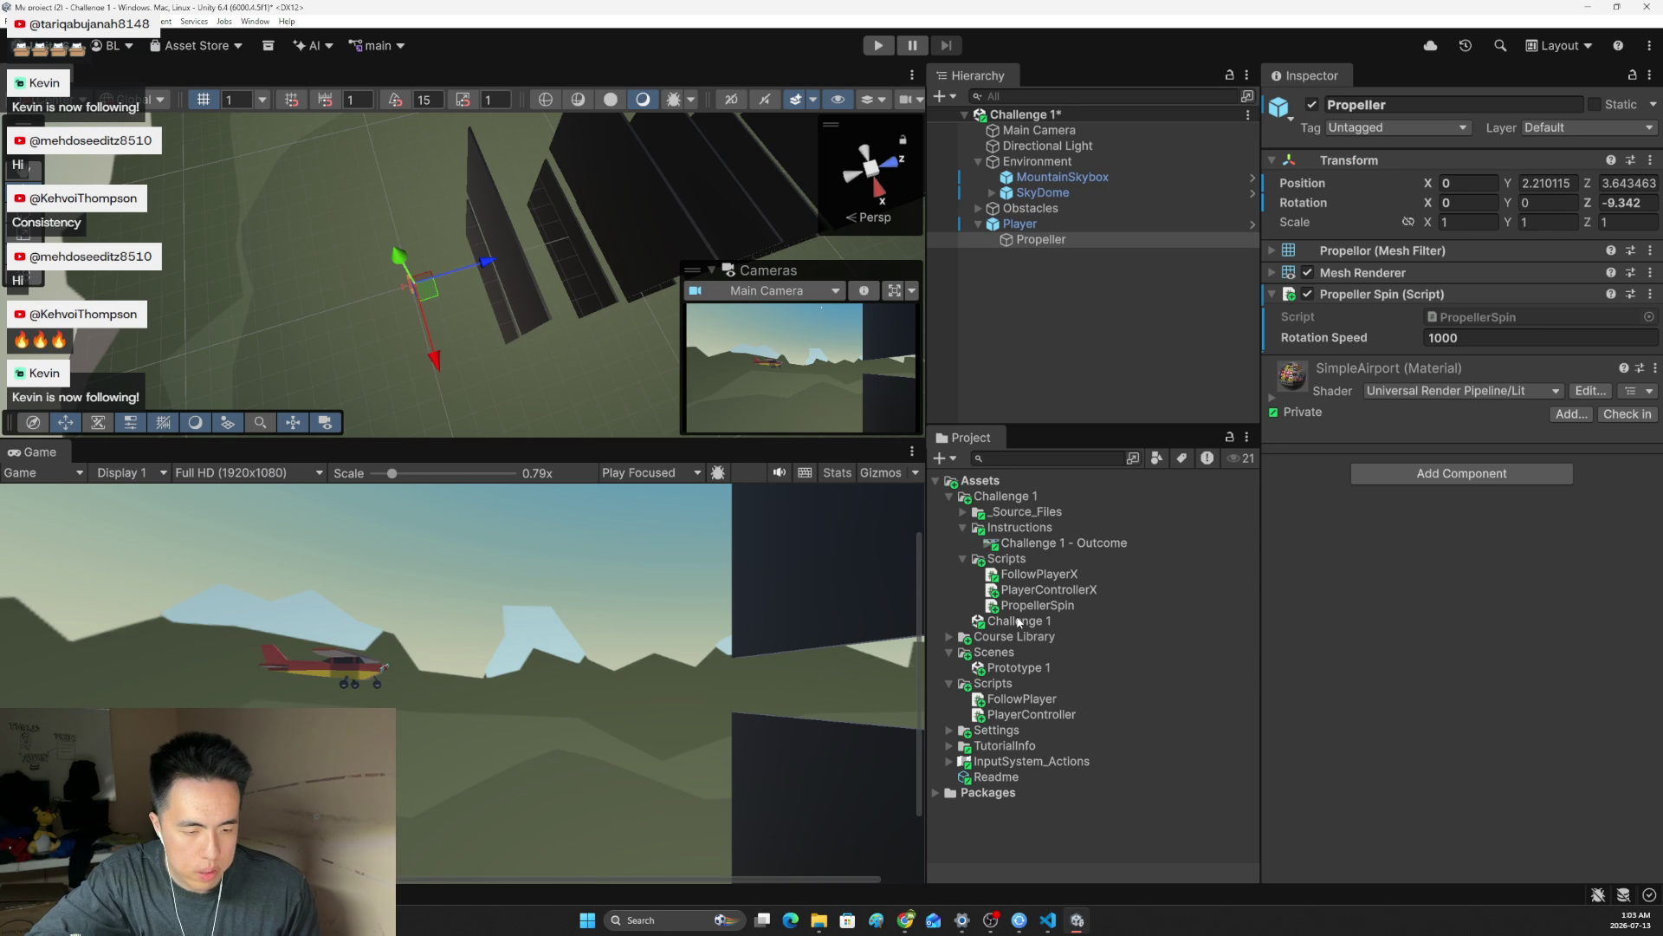
Open the Prototype 1 road scene from the project assets
click(1015, 667)
click(1010, 665)
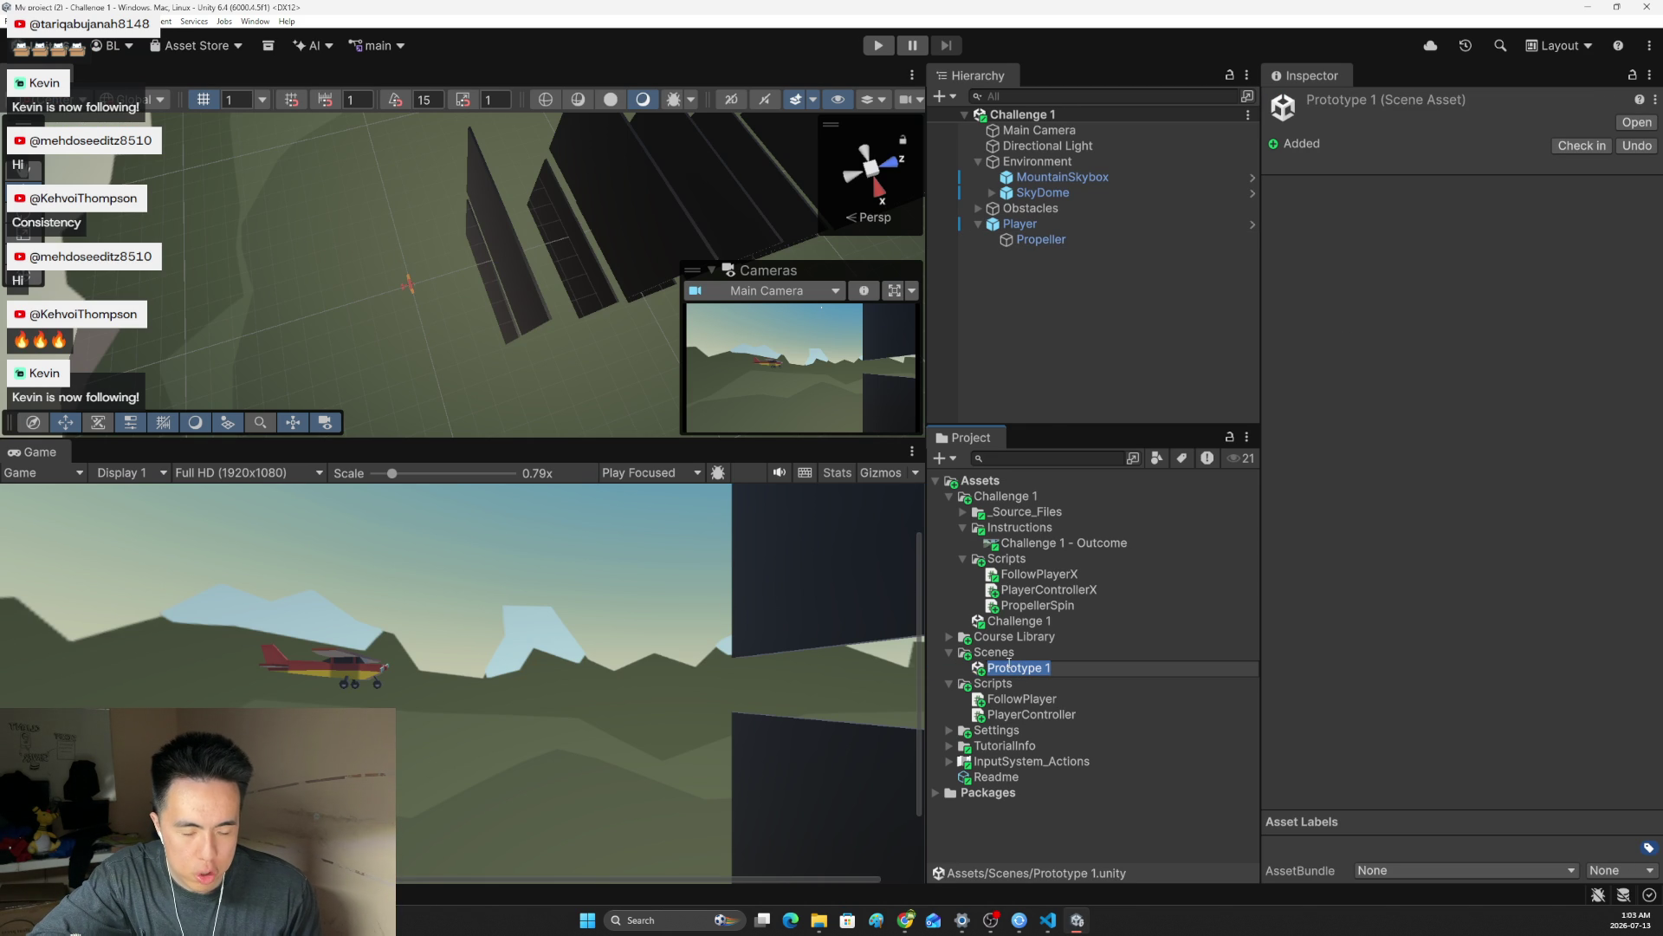
double_click(980, 668)
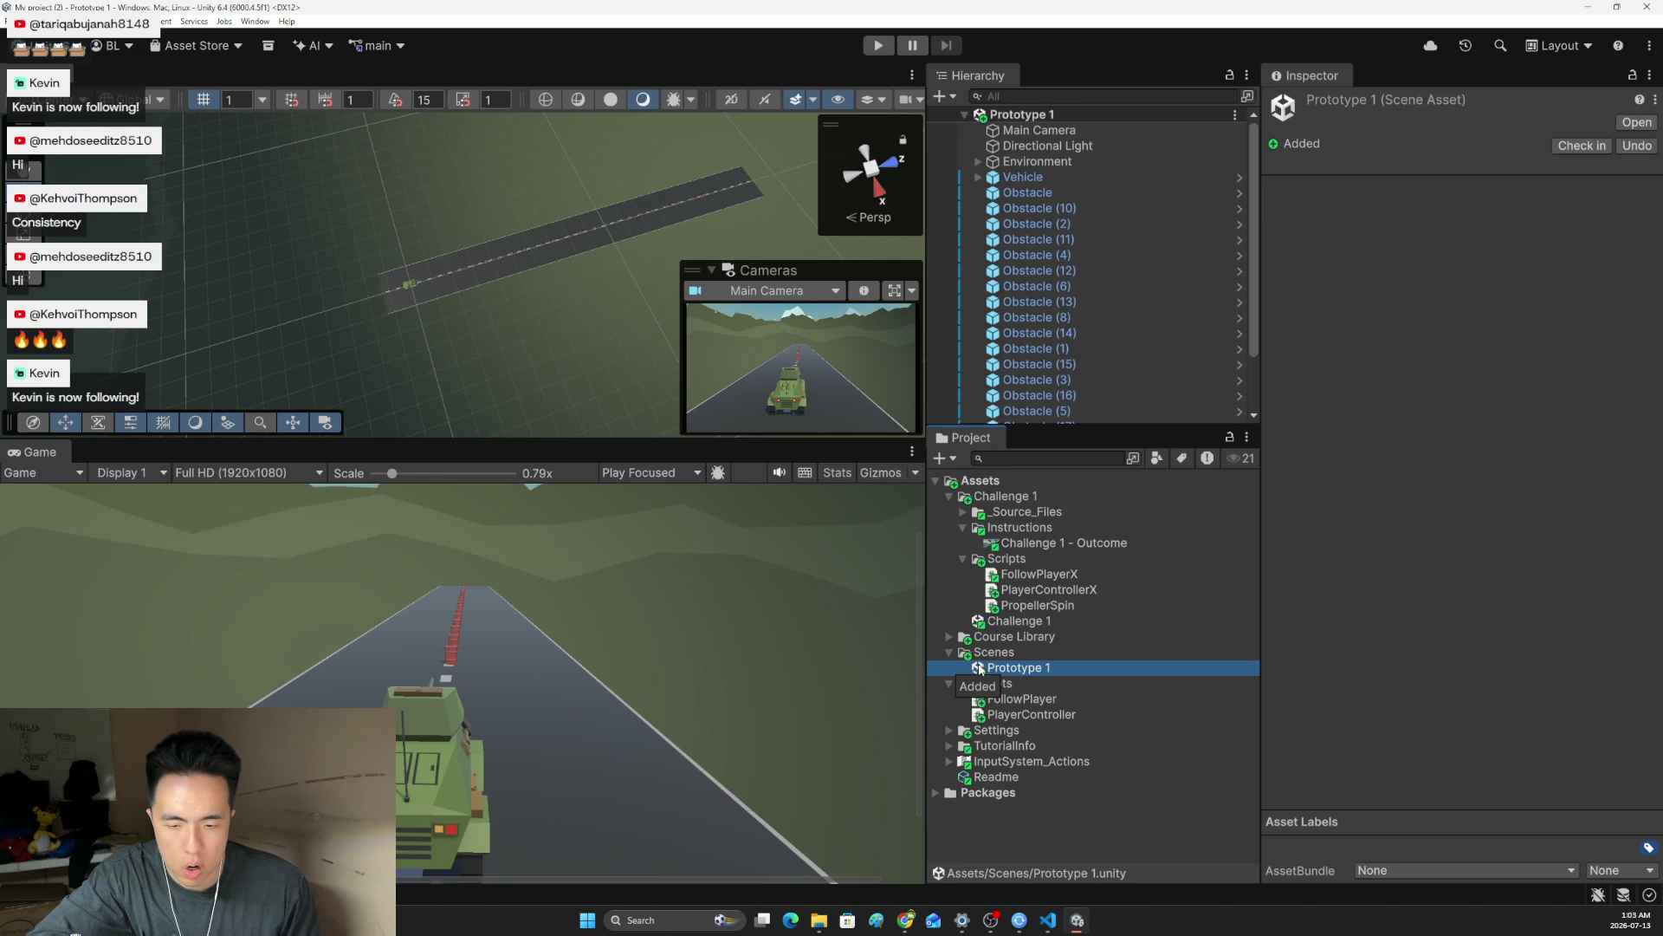
scroll(445, 668, up, 2)
click(449, 660)
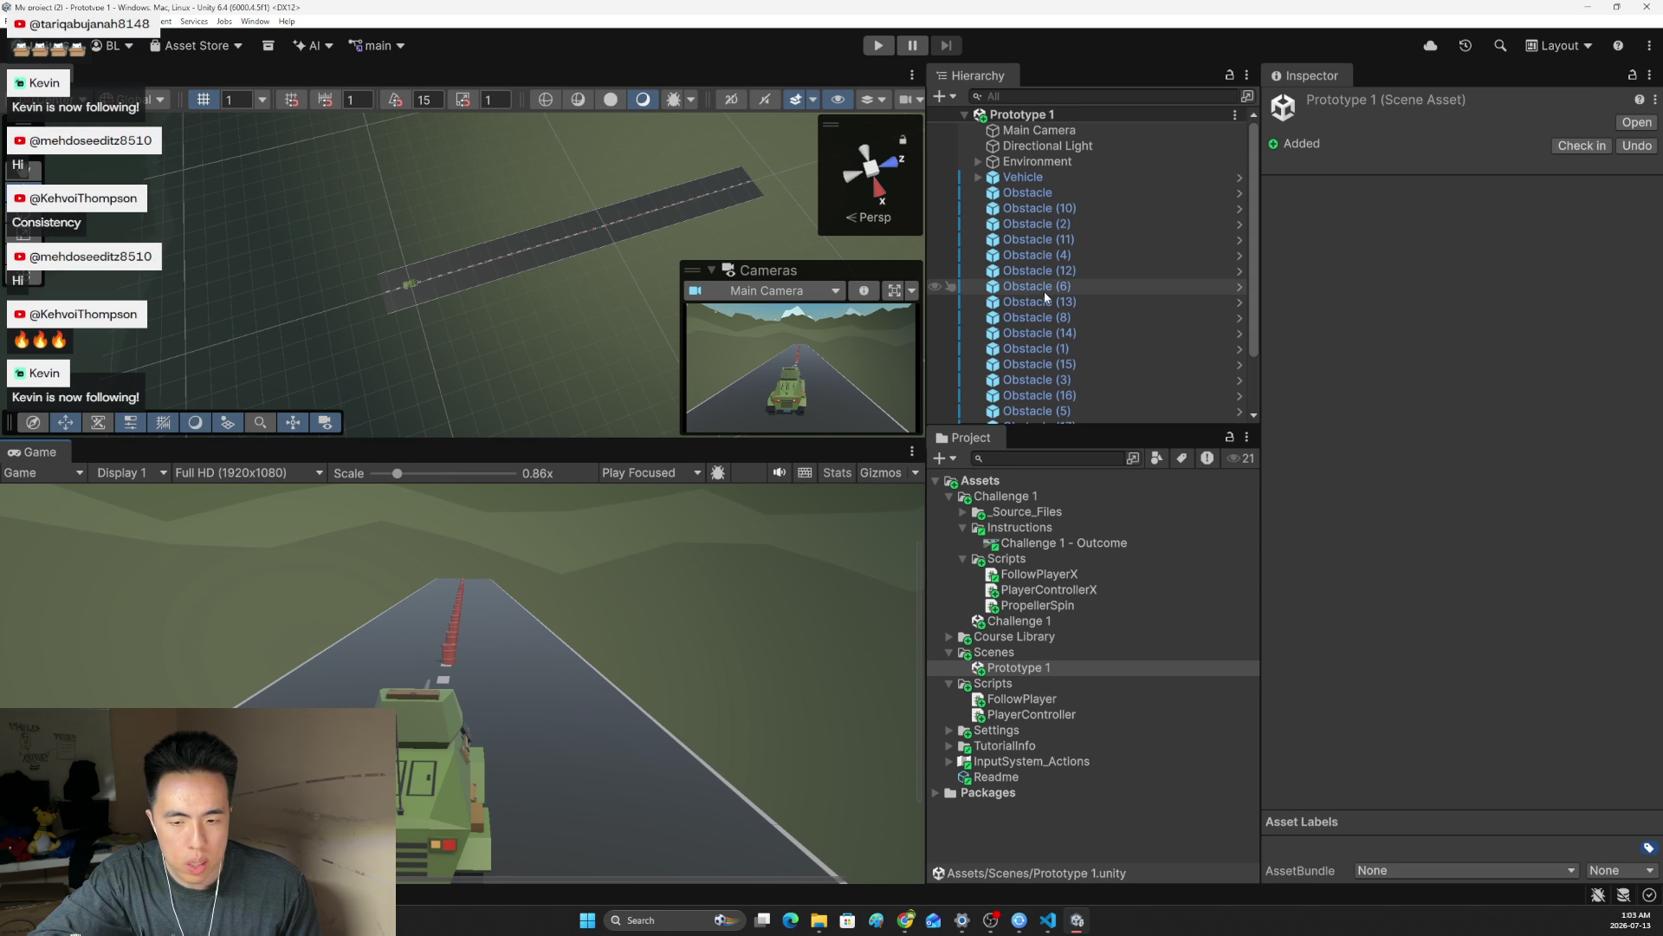
Delete the extra obstacles, Obstacle (10) through Obstacle (19), from the Hierarchy
click(1052, 206)
scroll(1082, 243, down, 2)
shift+click(1059, 414)
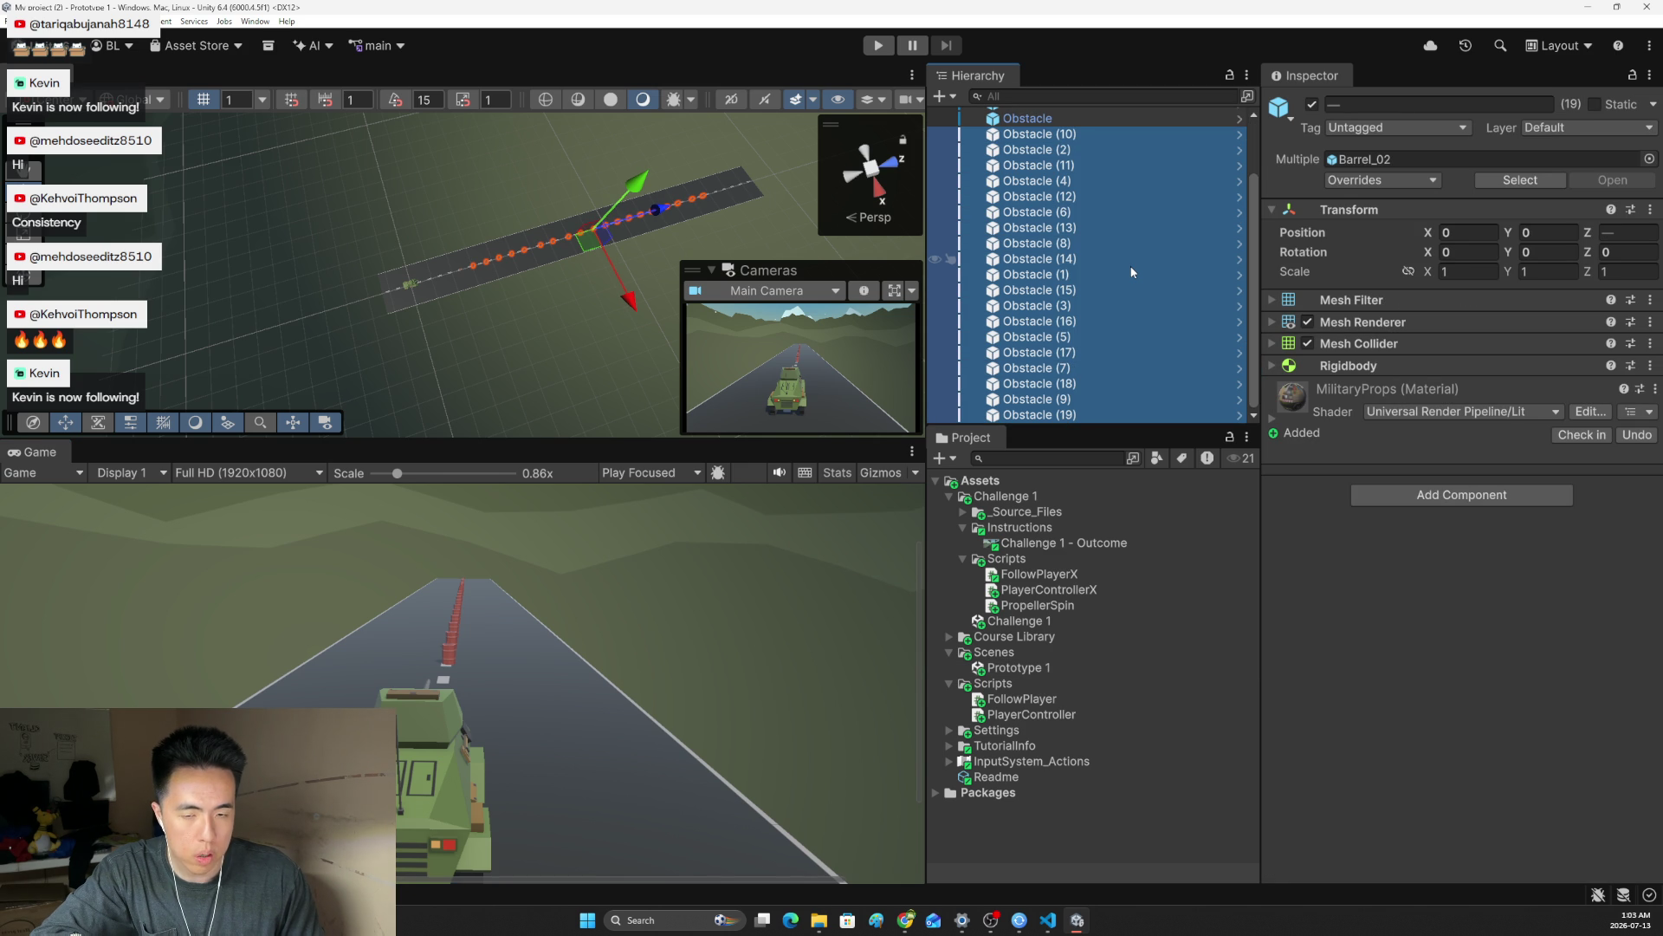
key(Delete)
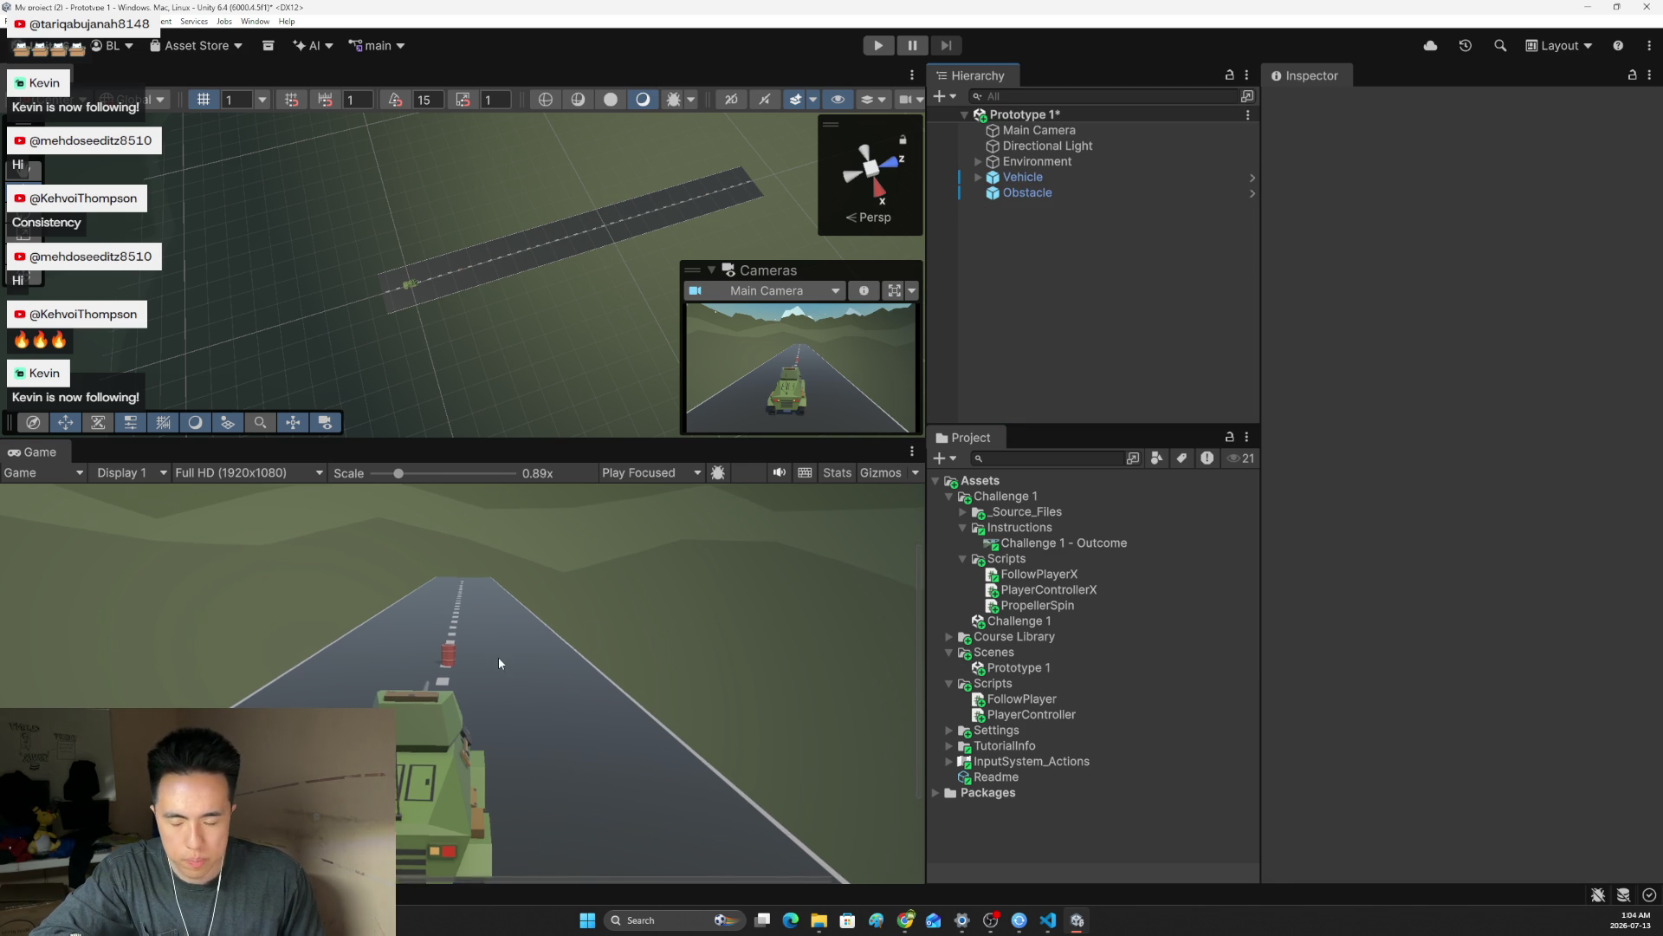
scroll(444, 659, up, 2)
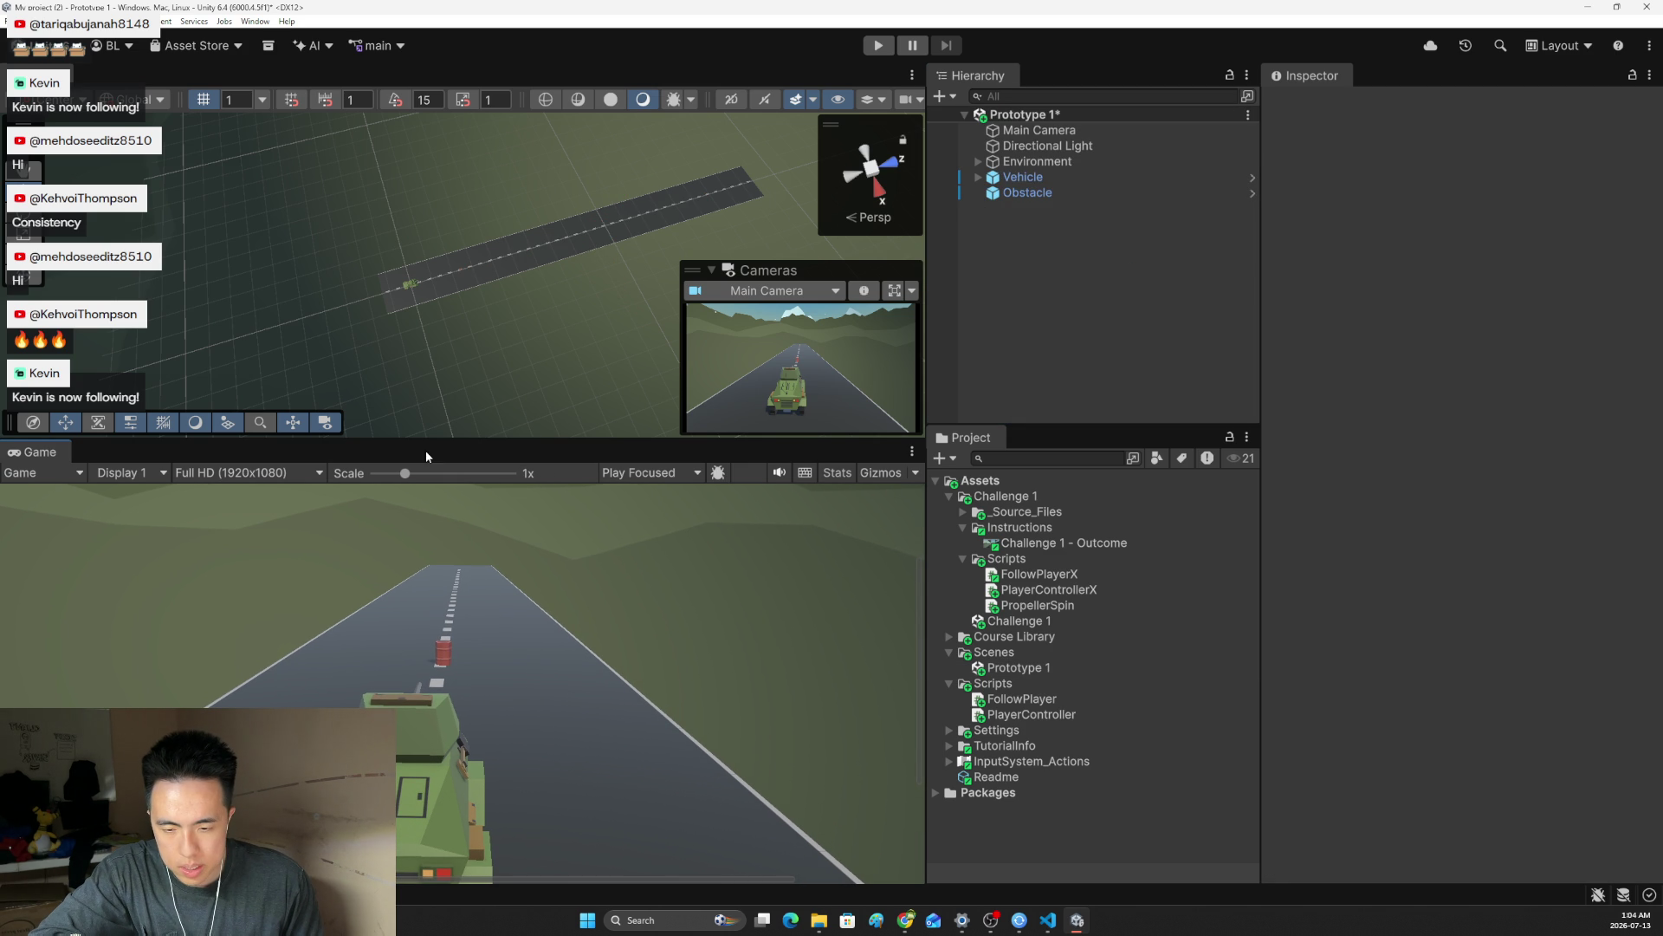
scroll(483, 305, up, 1)
Frame the Obstacle barrel and scale it up evenly to about 2.79
click(466, 258)
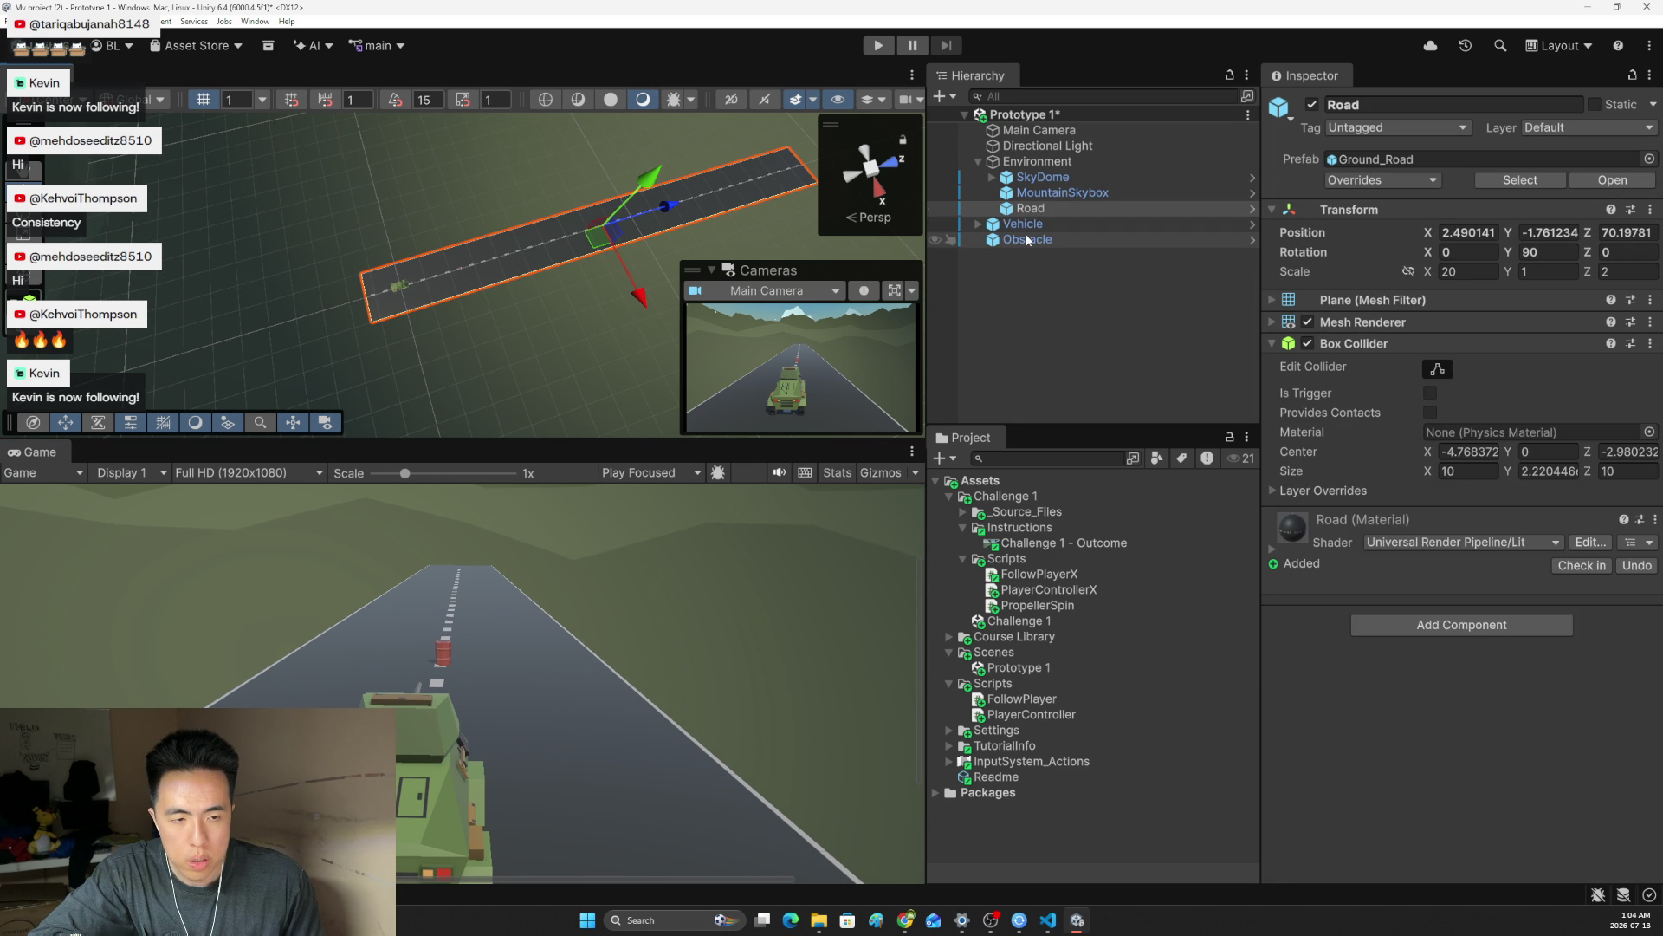
double_click(1026, 239)
scroll(490, 267, down, 6)
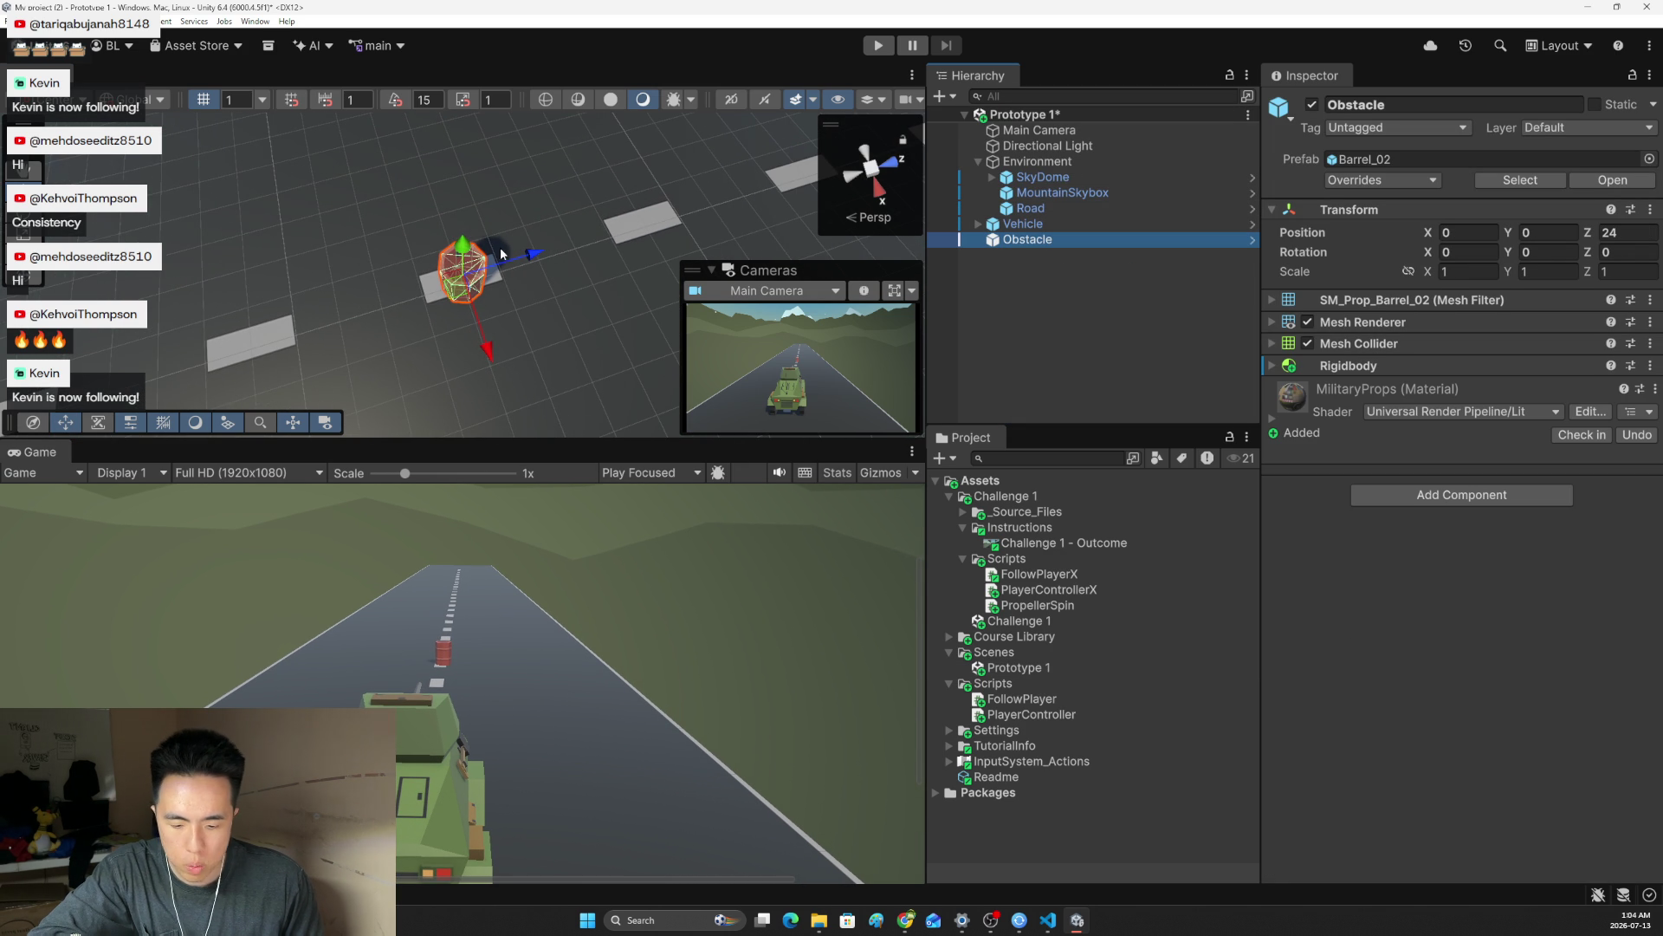
key(e)
key(r)
drag(463, 243, 491, 200)
key(ctrl+z)
mouse_move(464, 271)
mouse_down()
mouse_move(589, 193)
mouse_move(560, 192)
mouse_up()
scroll(560, 193, down, 3)
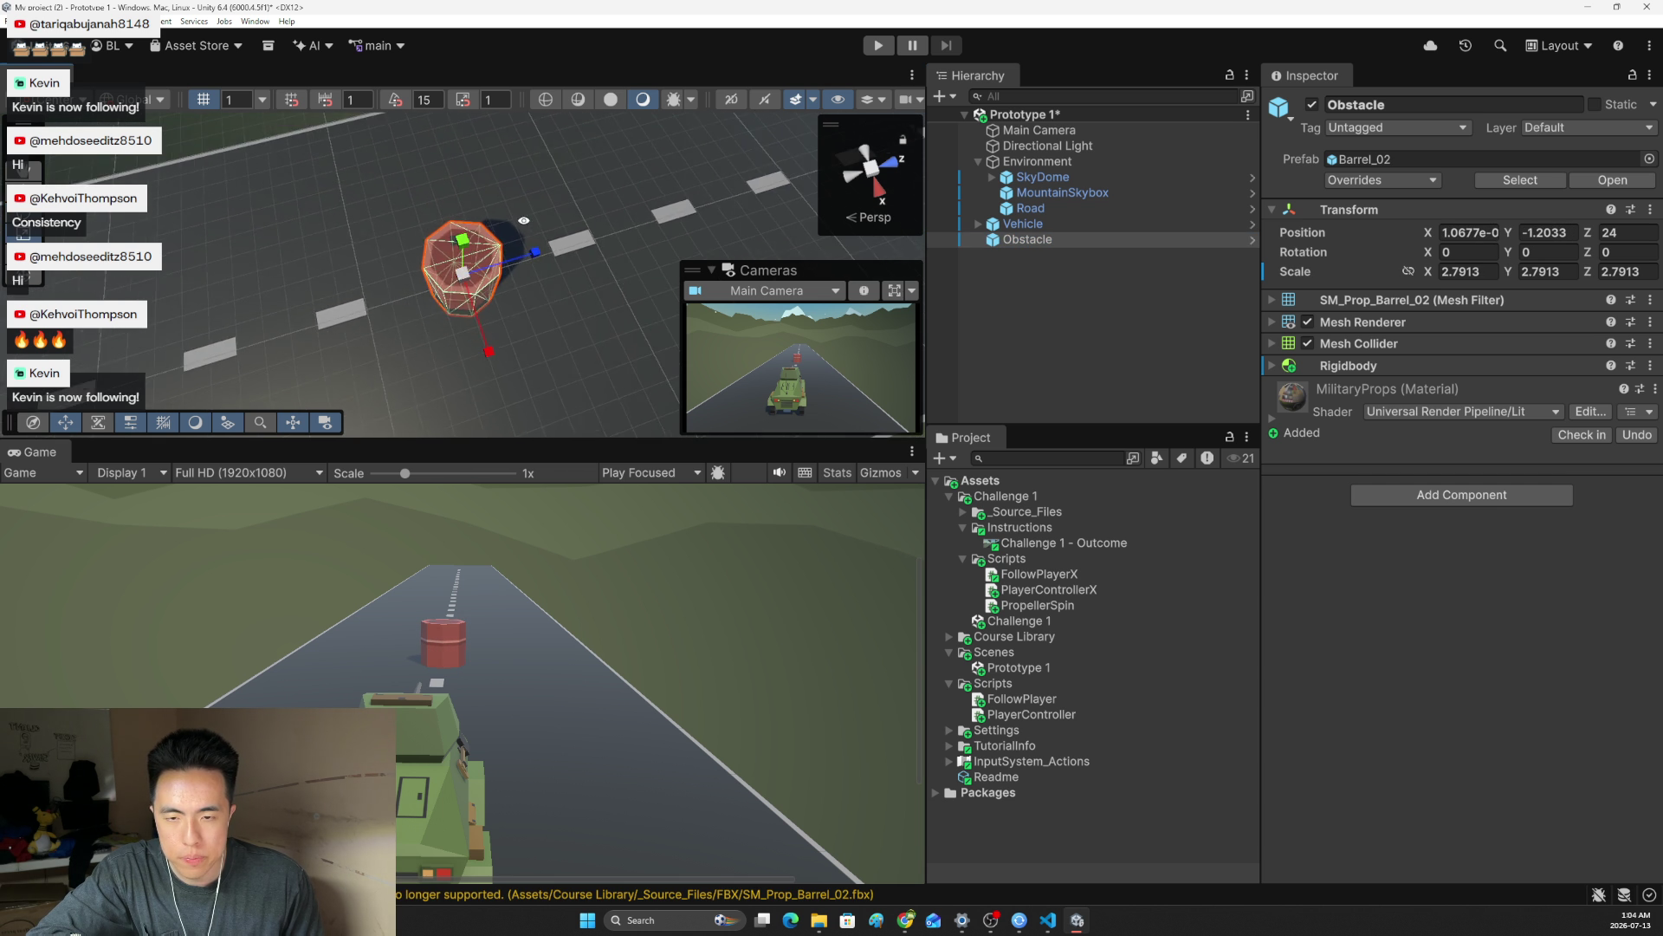
Set the barrel's Y position to 0 and duplicate it as Obstacle (1)
key(w)
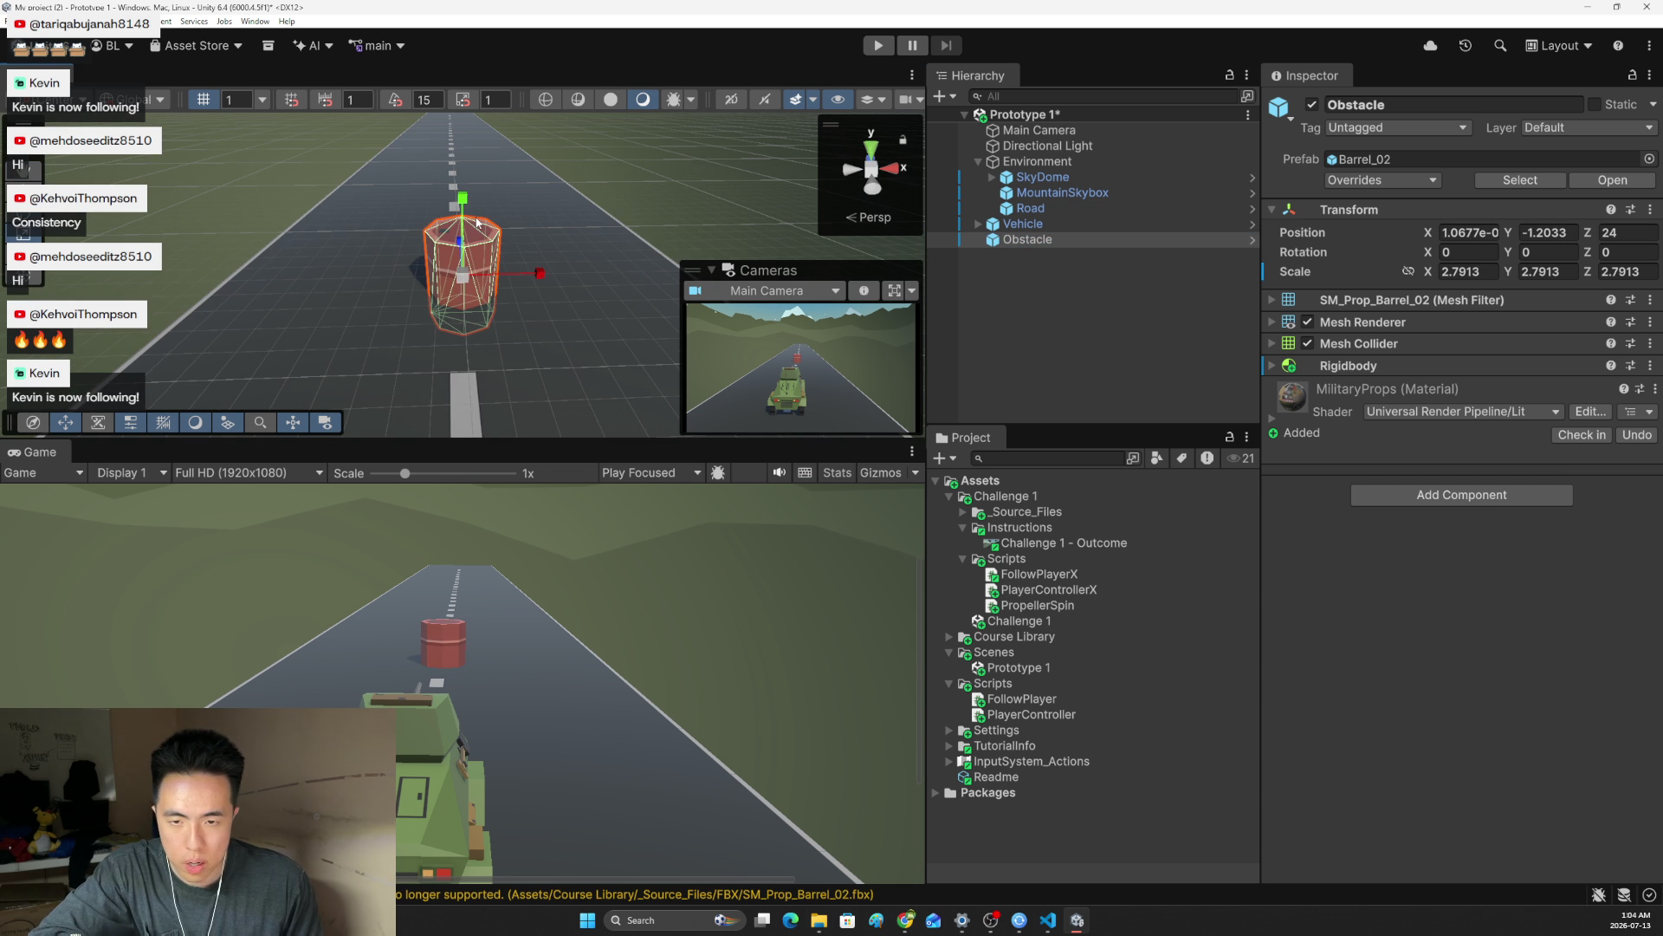
mouse_move(474, 218)
mouse_down()
mouse_move(488, 134)
mouse_move(495, 170)
mouse_up()
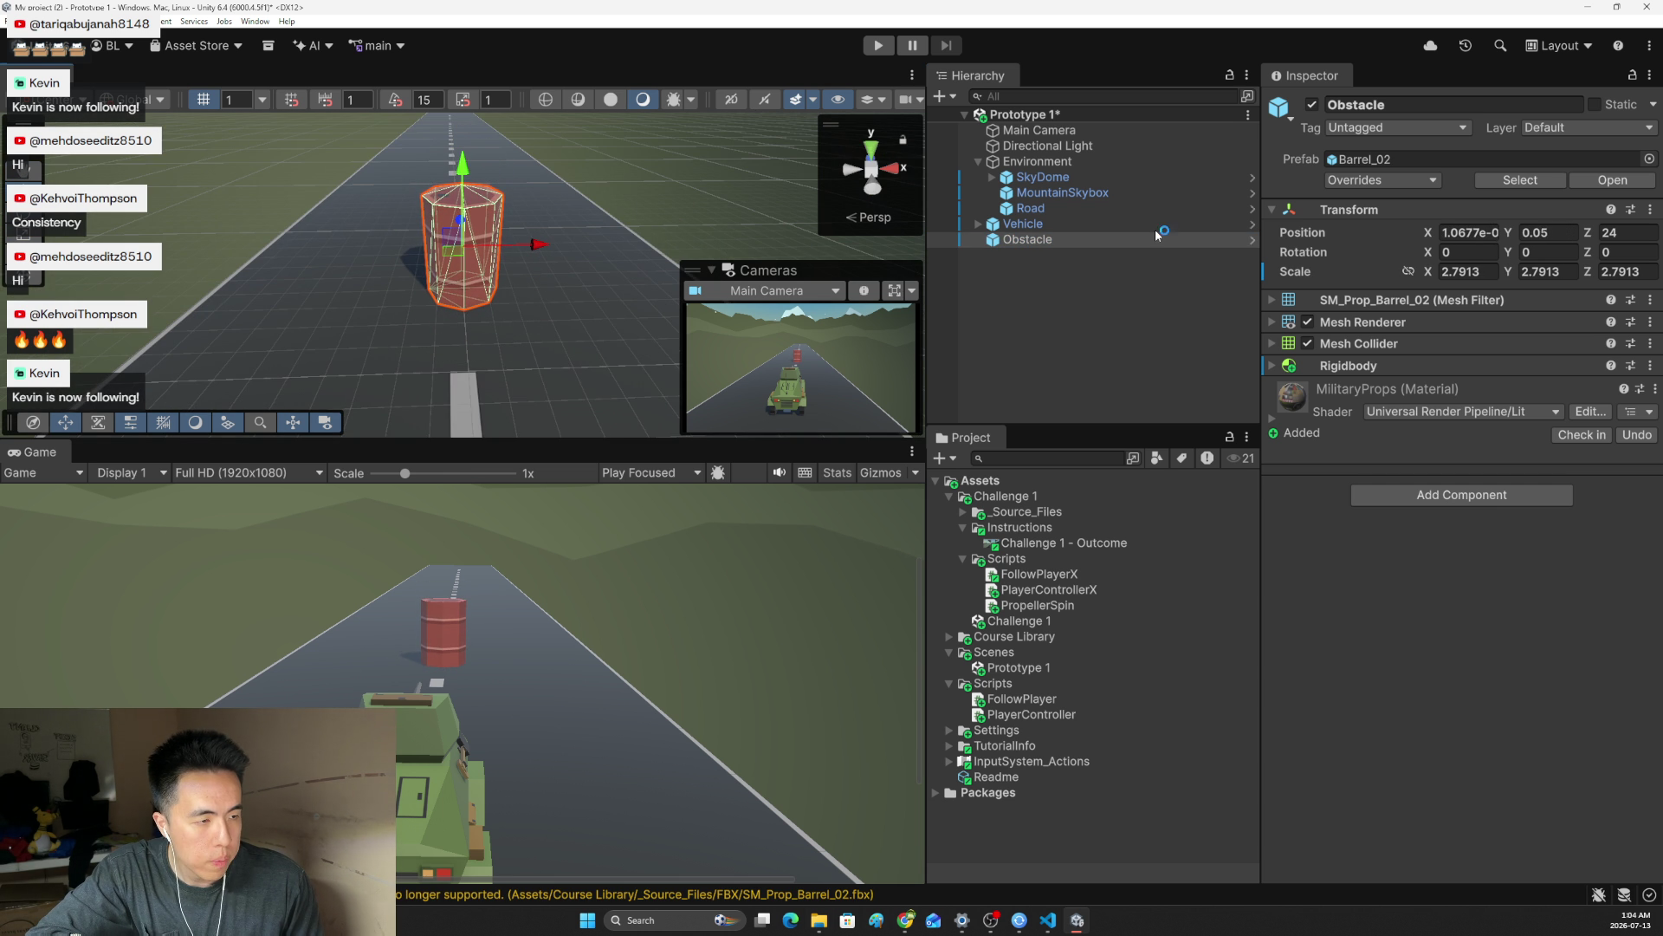
double_click(1560, 237)
text(0)
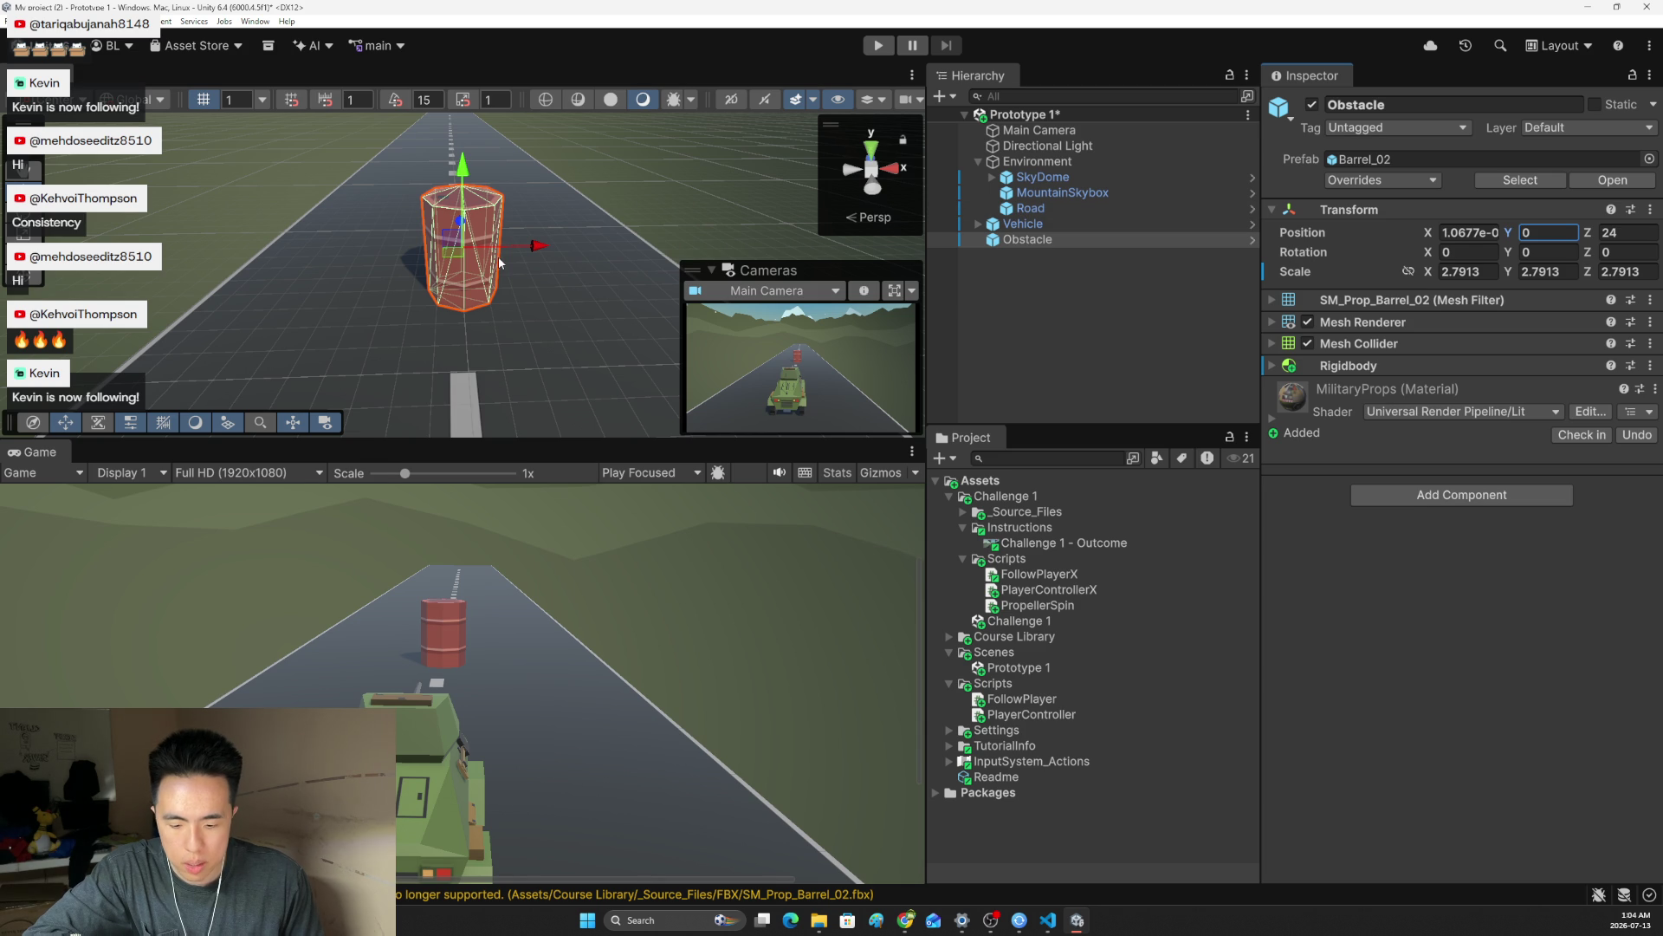
click(466, 286)
key(ctrl+d)
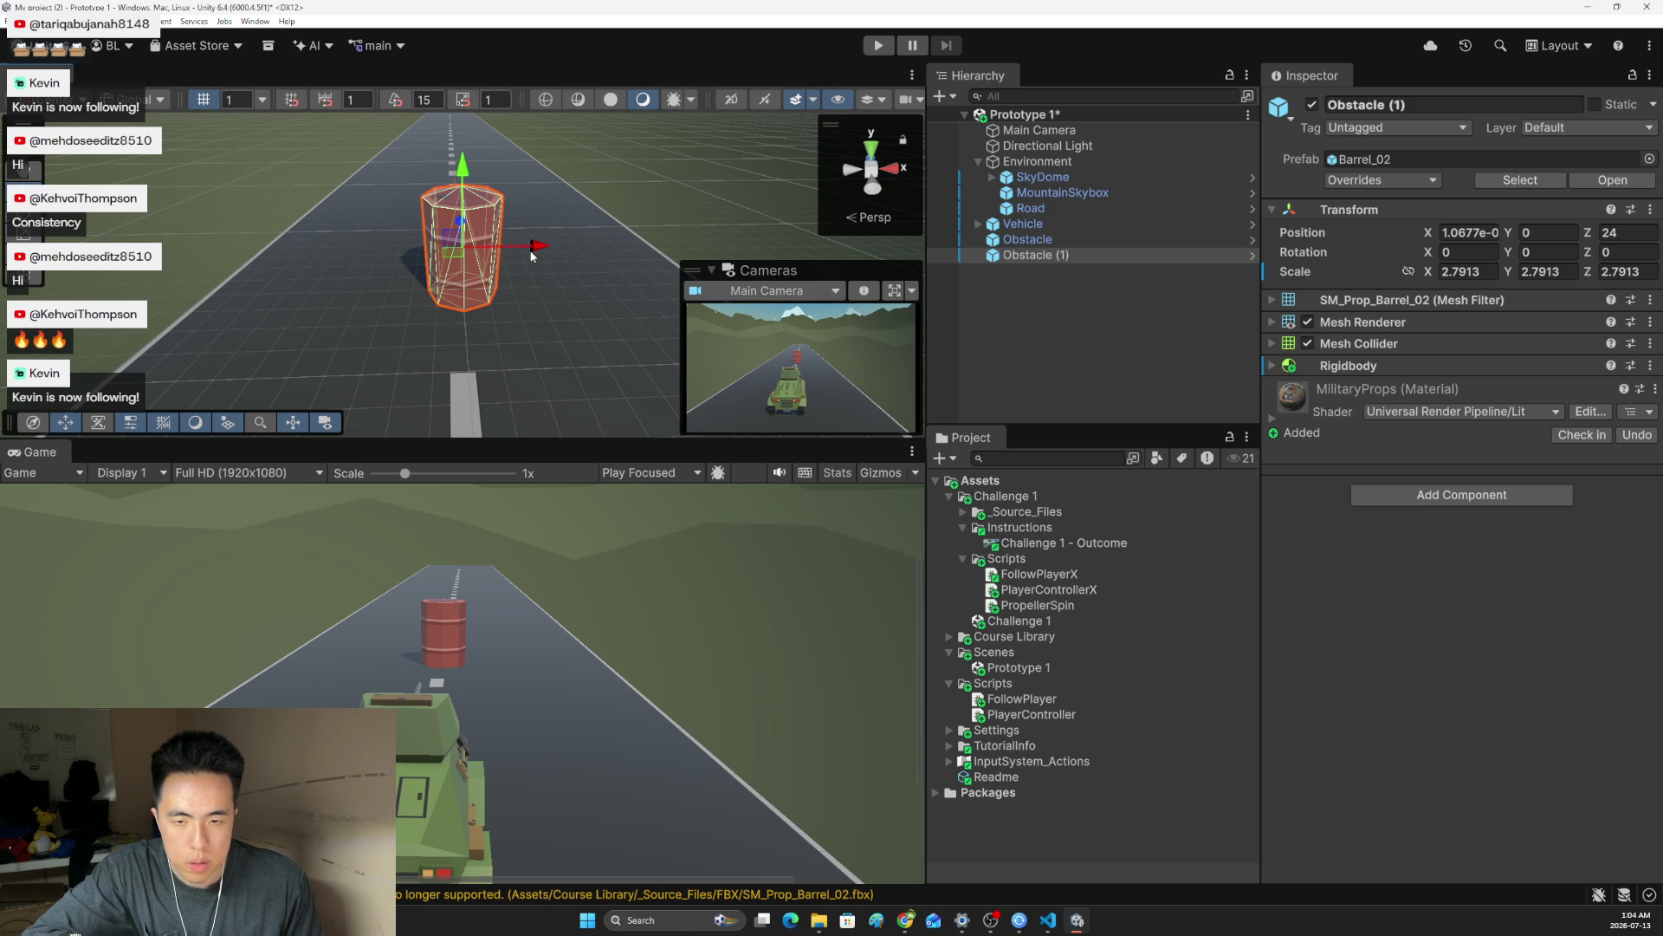
Duplicate the barrel and spread the copies side by side across the road
mouse_move(532, 253)
mouse_down()
mouse_move(693, 248)
mouse_move(373, 252)
mouse_up()
key(ctrl+d)
key(ctrl+d)
key(ctrl+d)
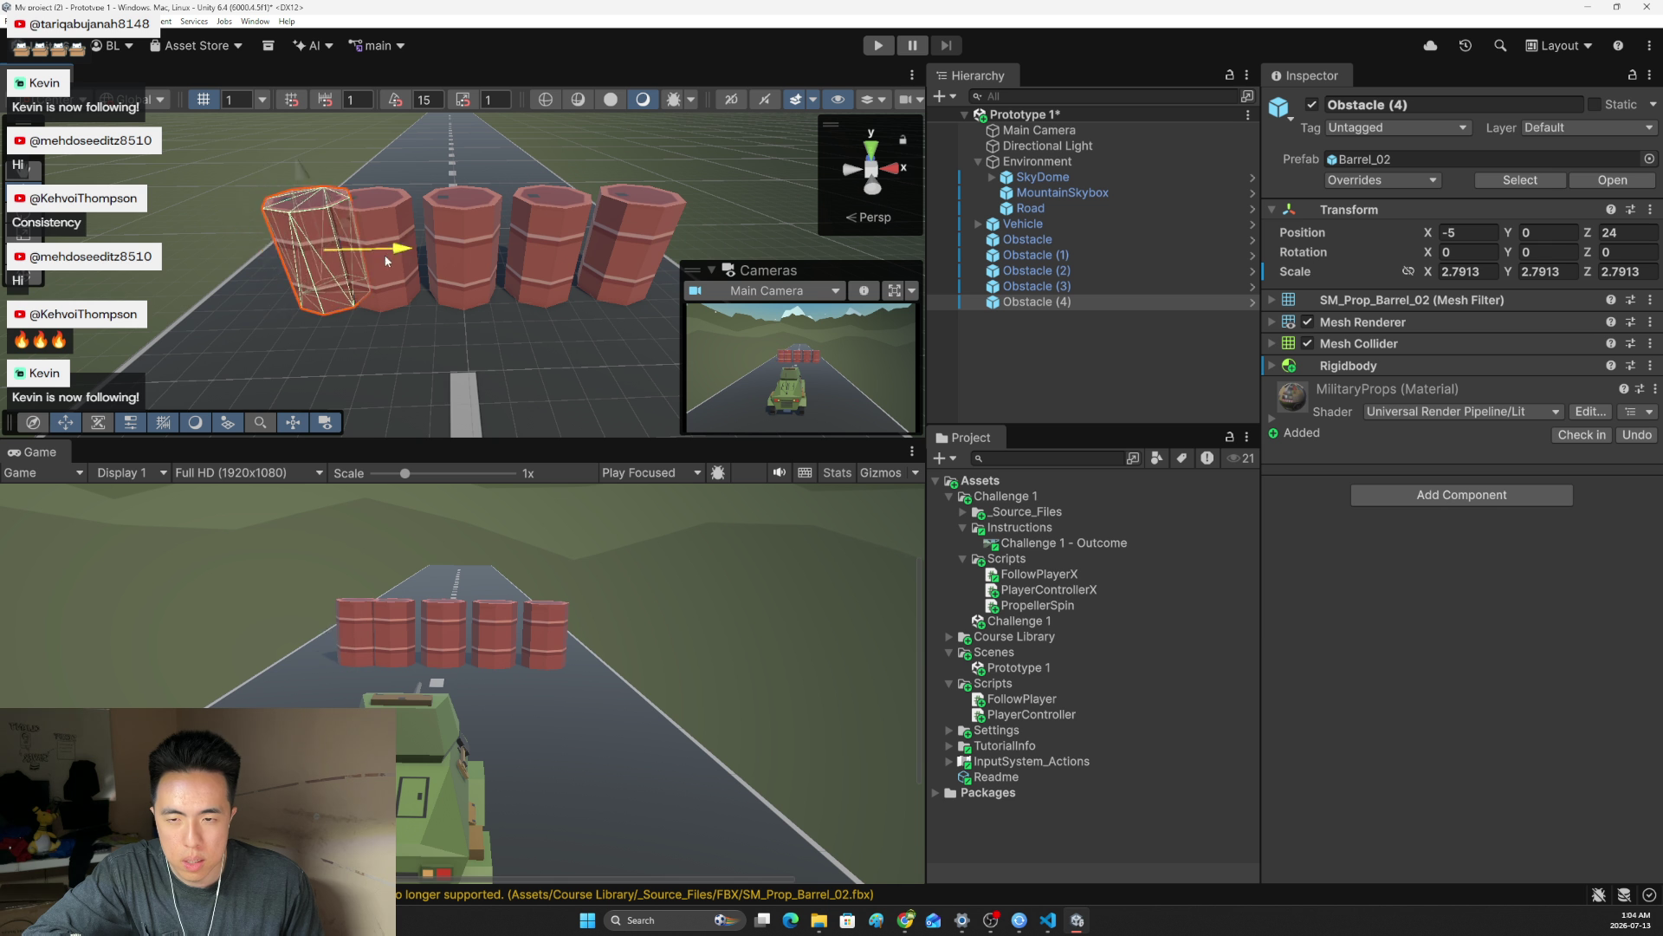
scroll(606, 319, down, 4)
scroll(580, 302, down, 5)
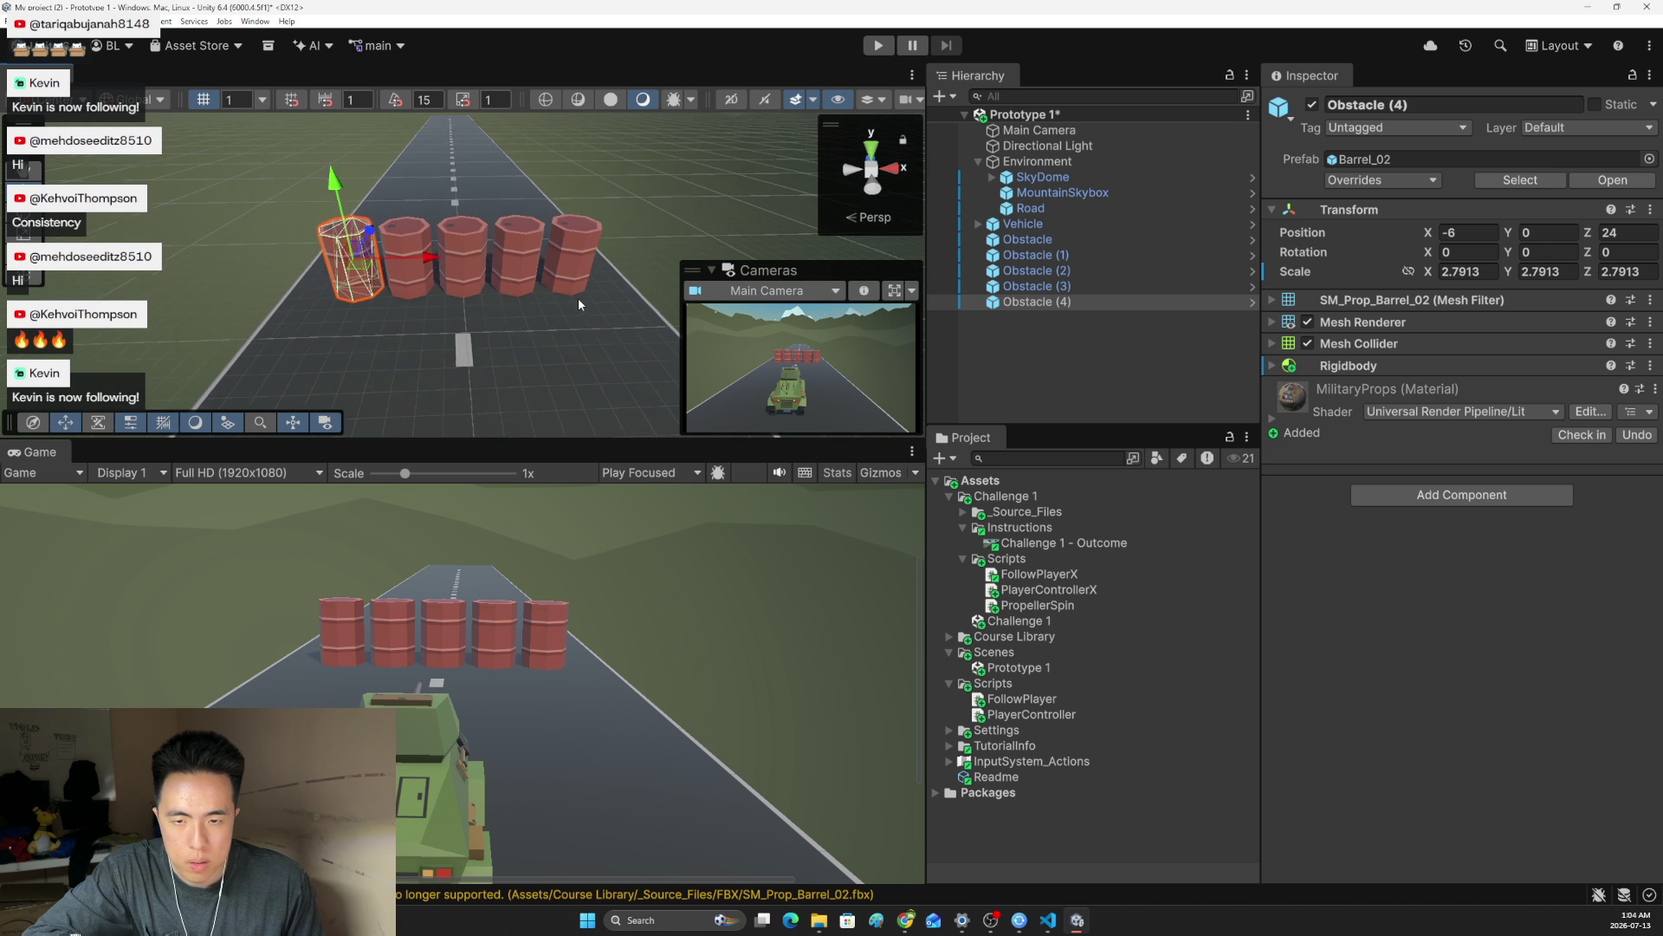
Group the five barrels under a new empty parent named BarrelRow and duplicate the row
shift+click(1041, 247)
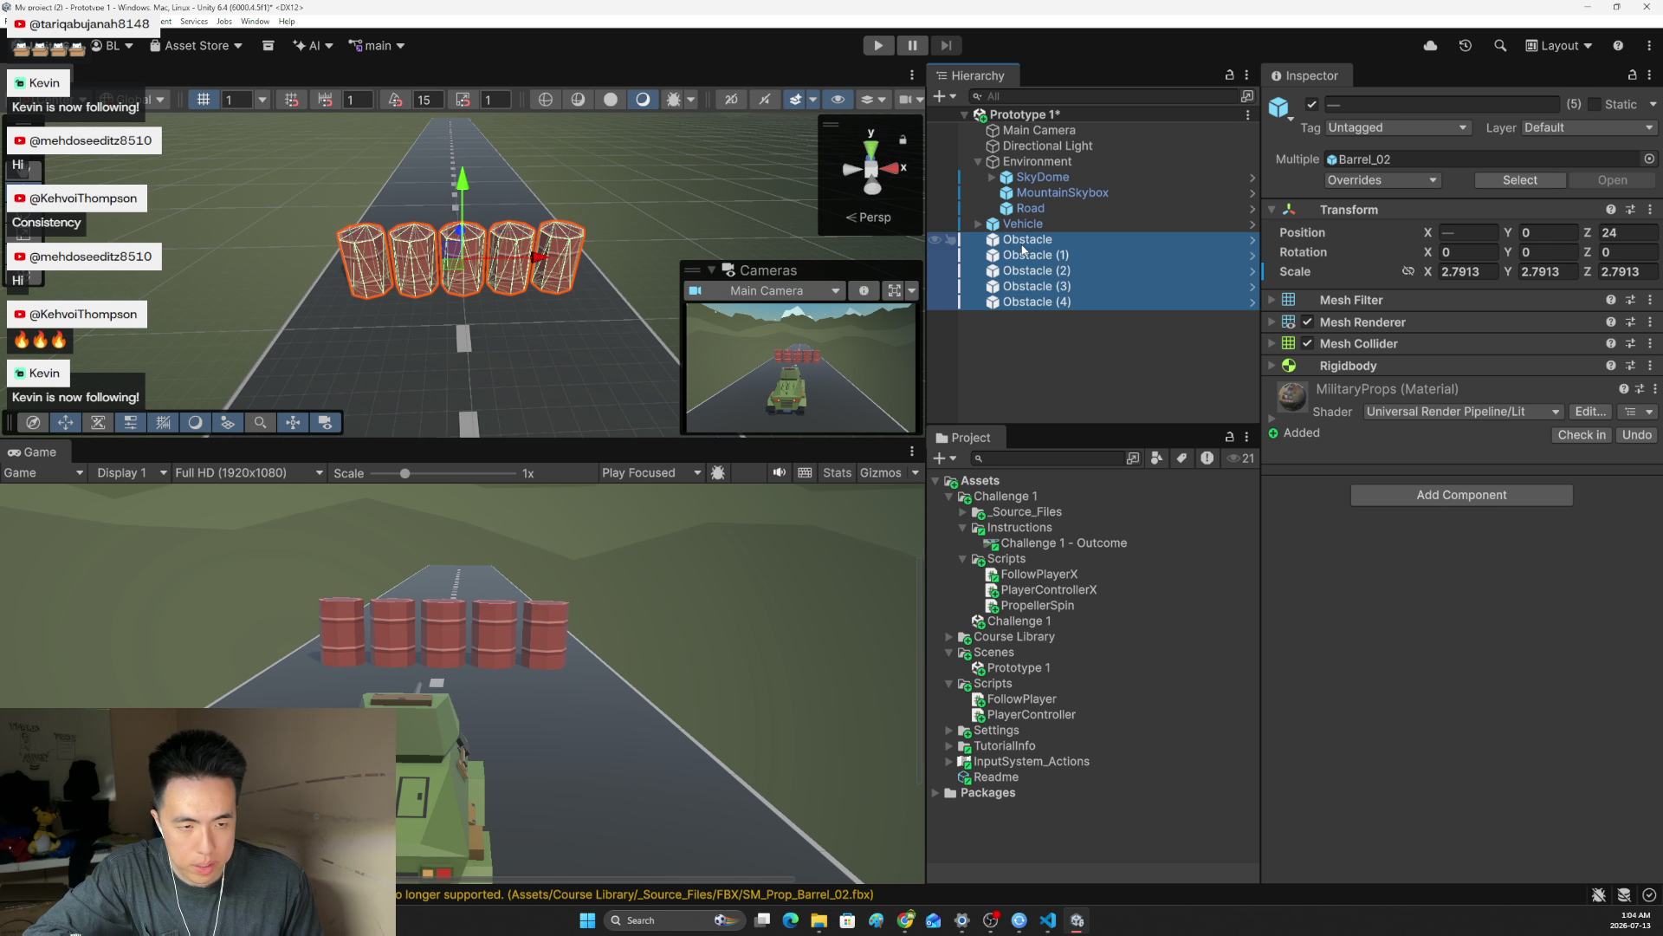
right_click(1024, 248)
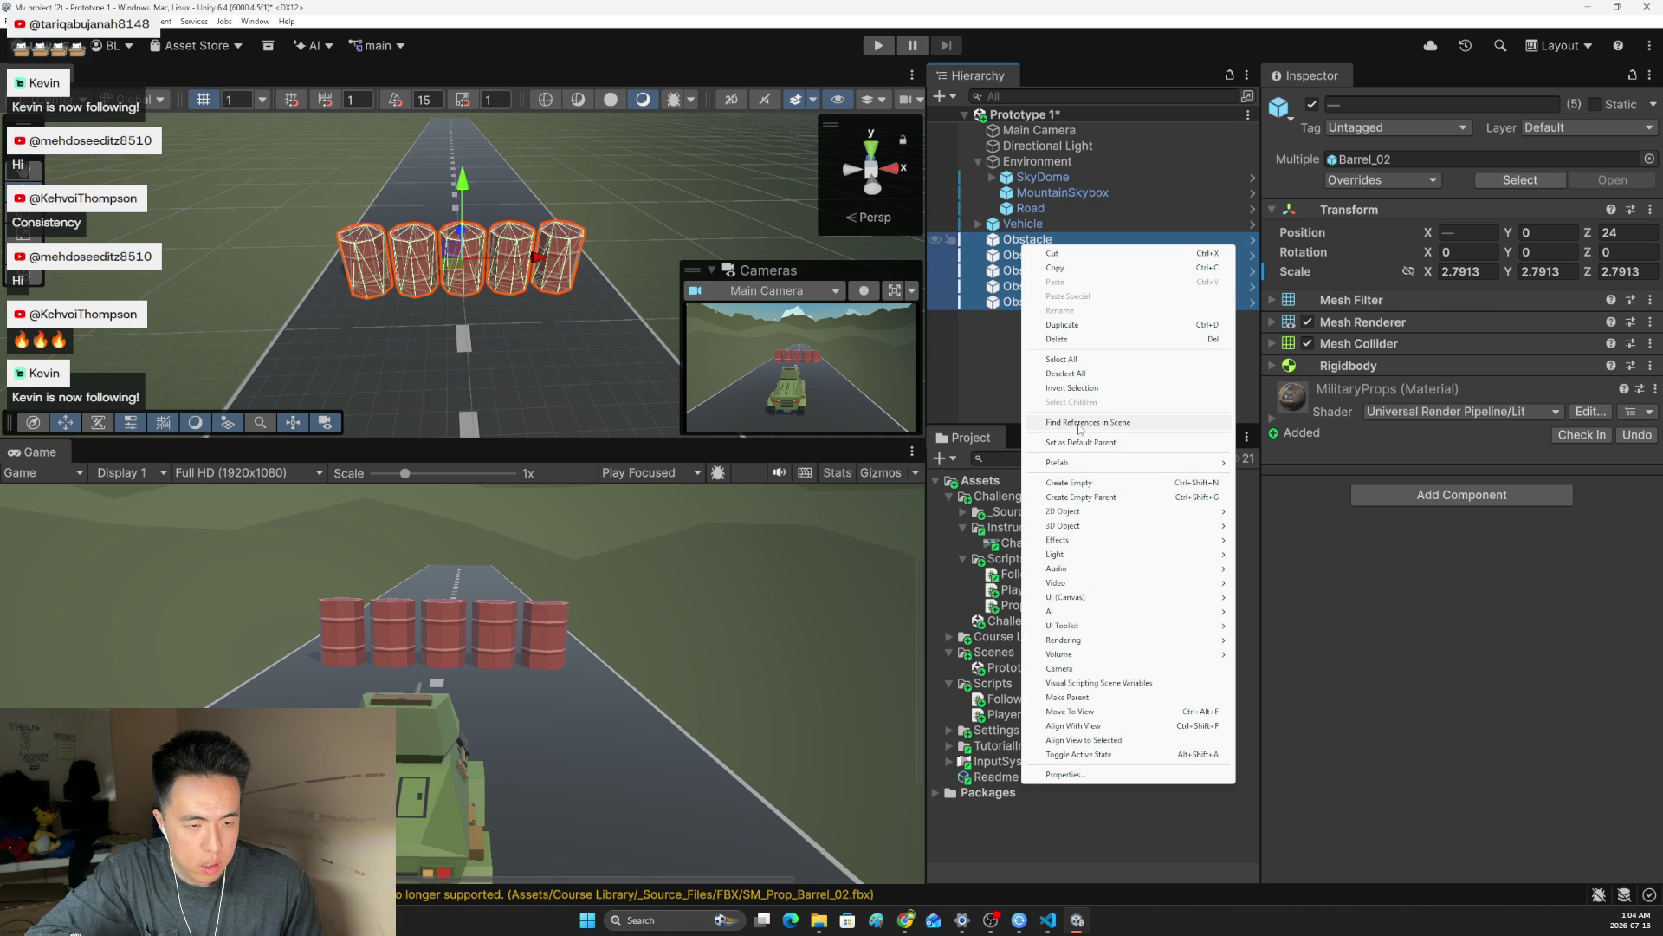
key(Escape)
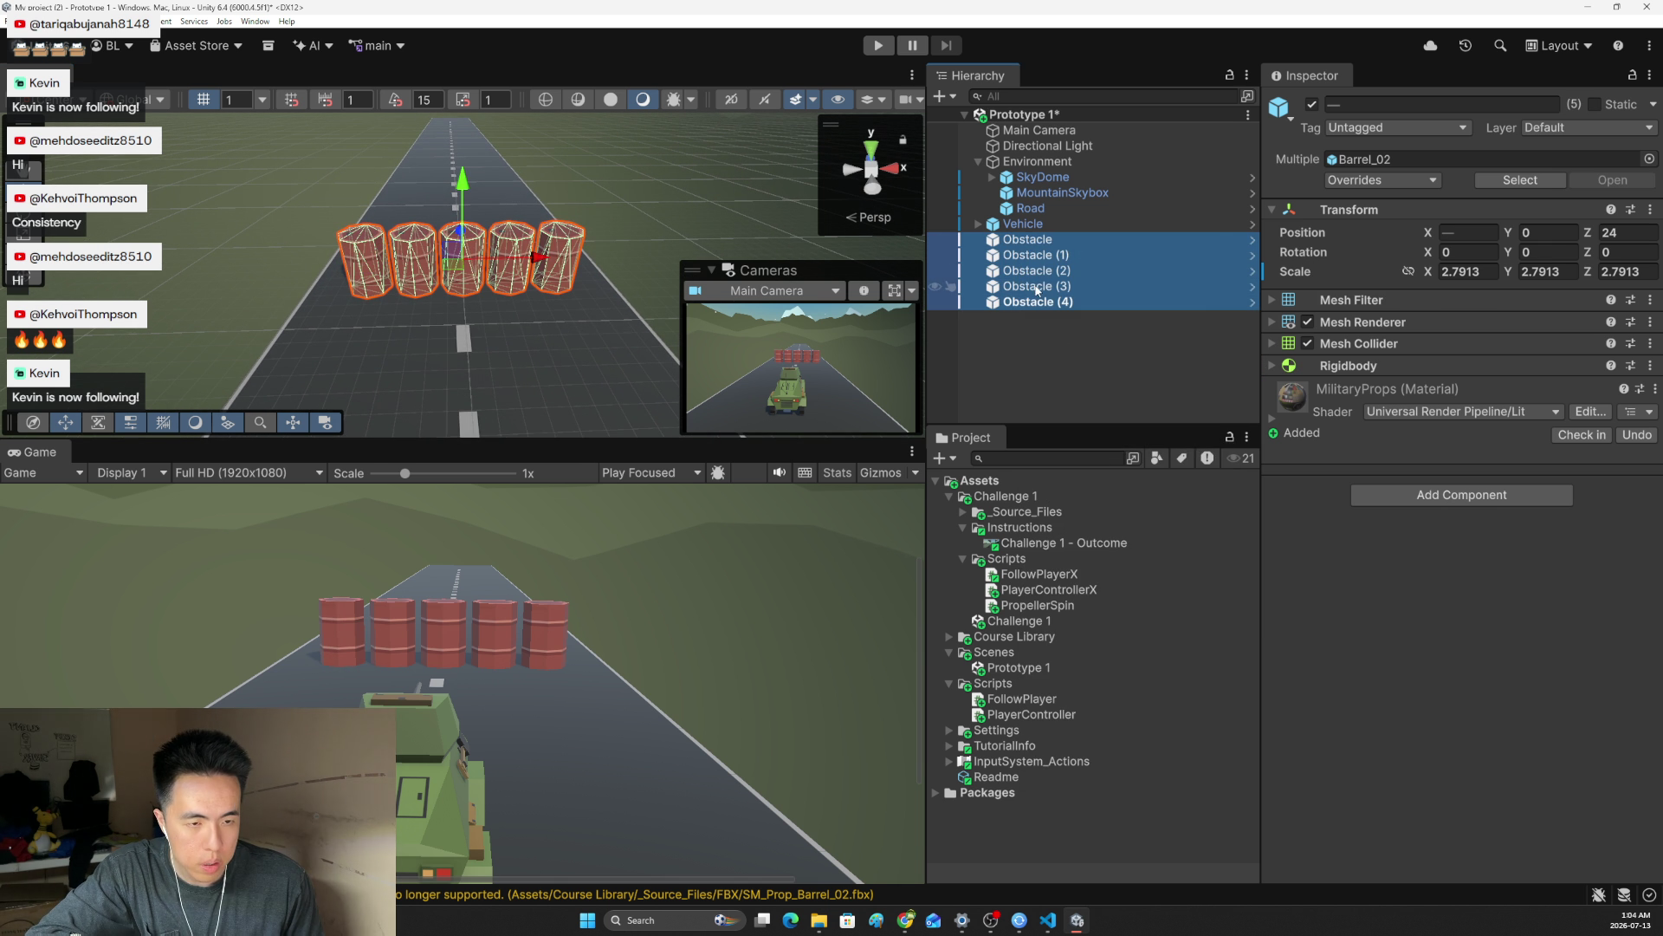
right_click(1046, 271)
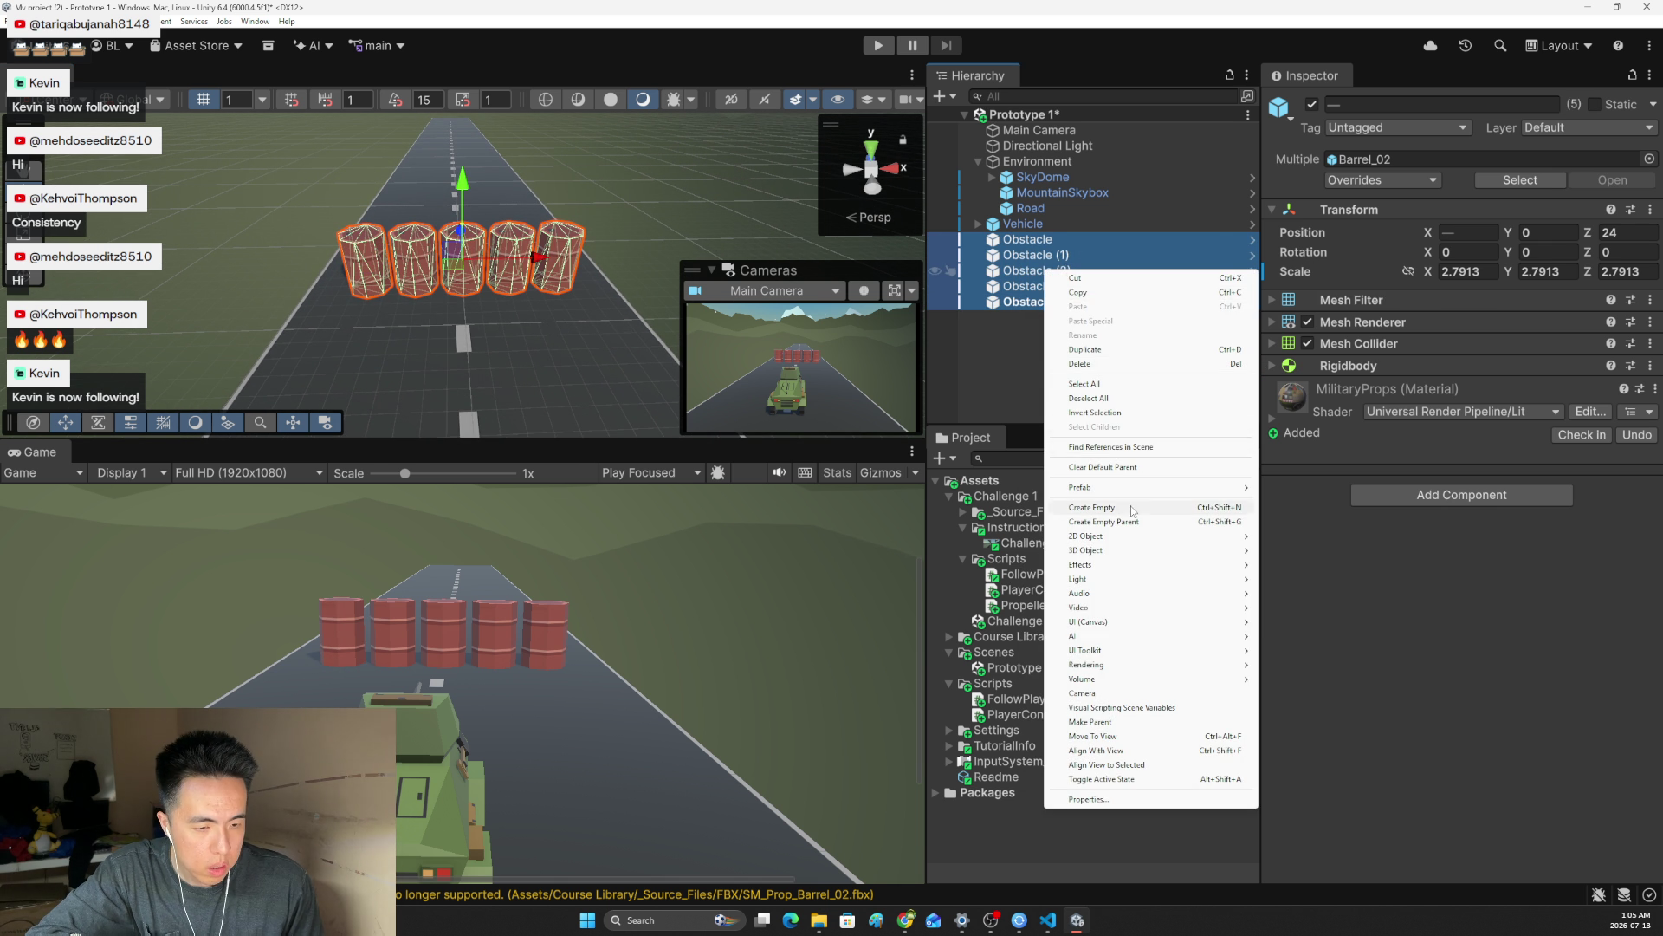
click(1103, 522)
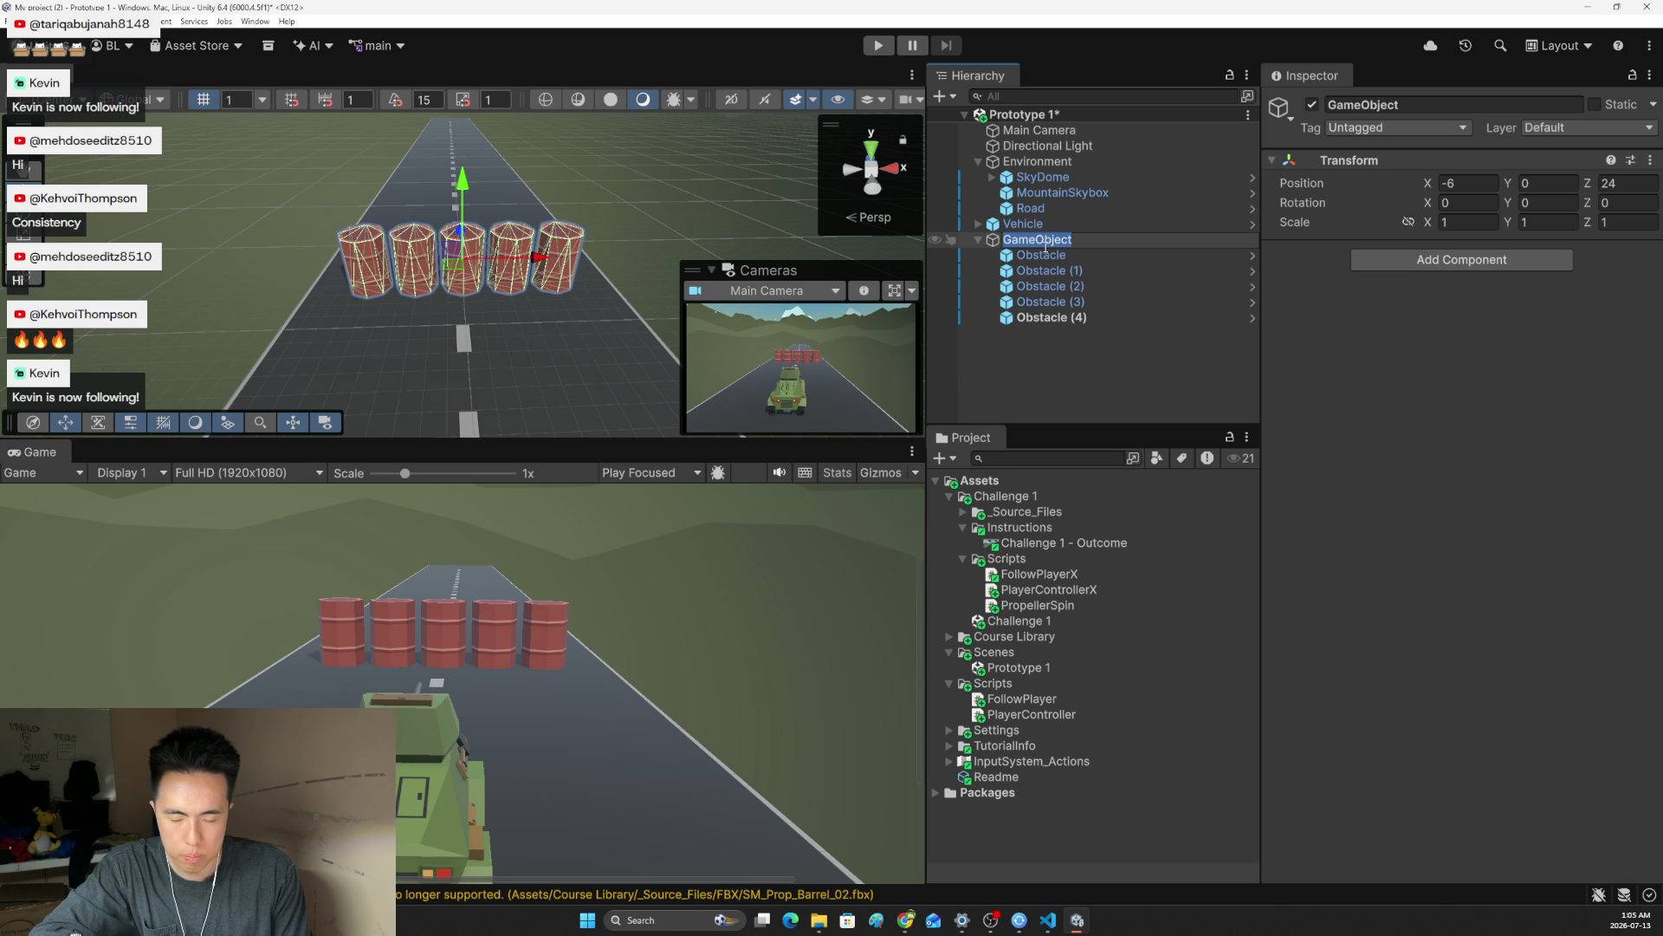
text(BarrelRow)
key(Return)
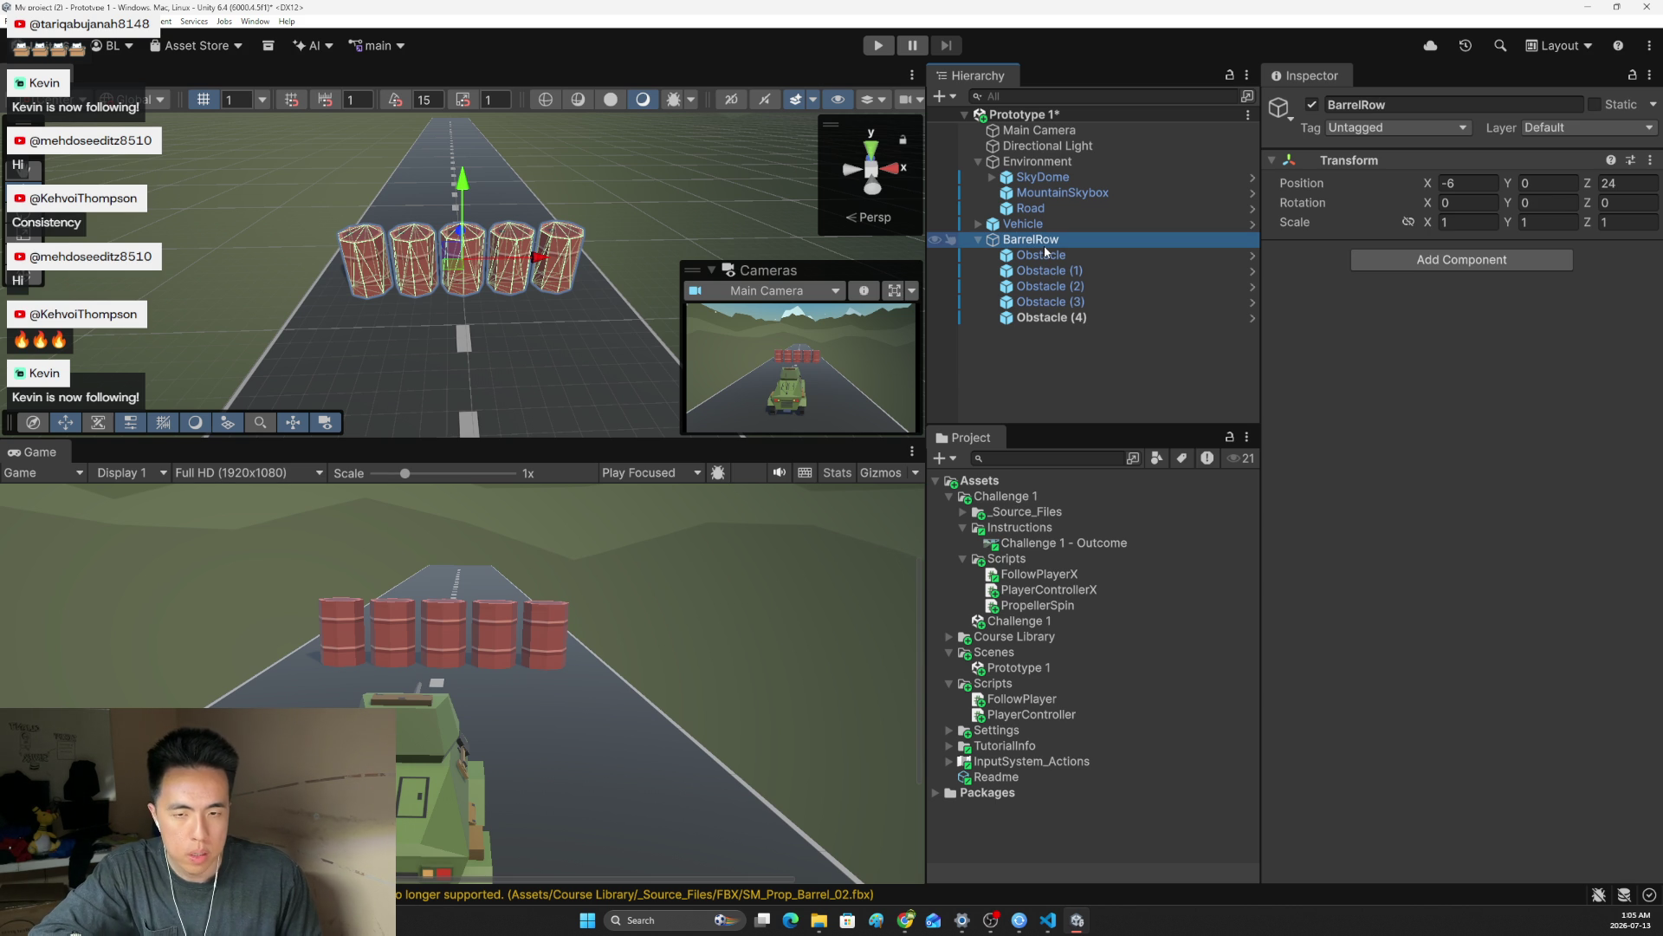
key(ctrl+d)
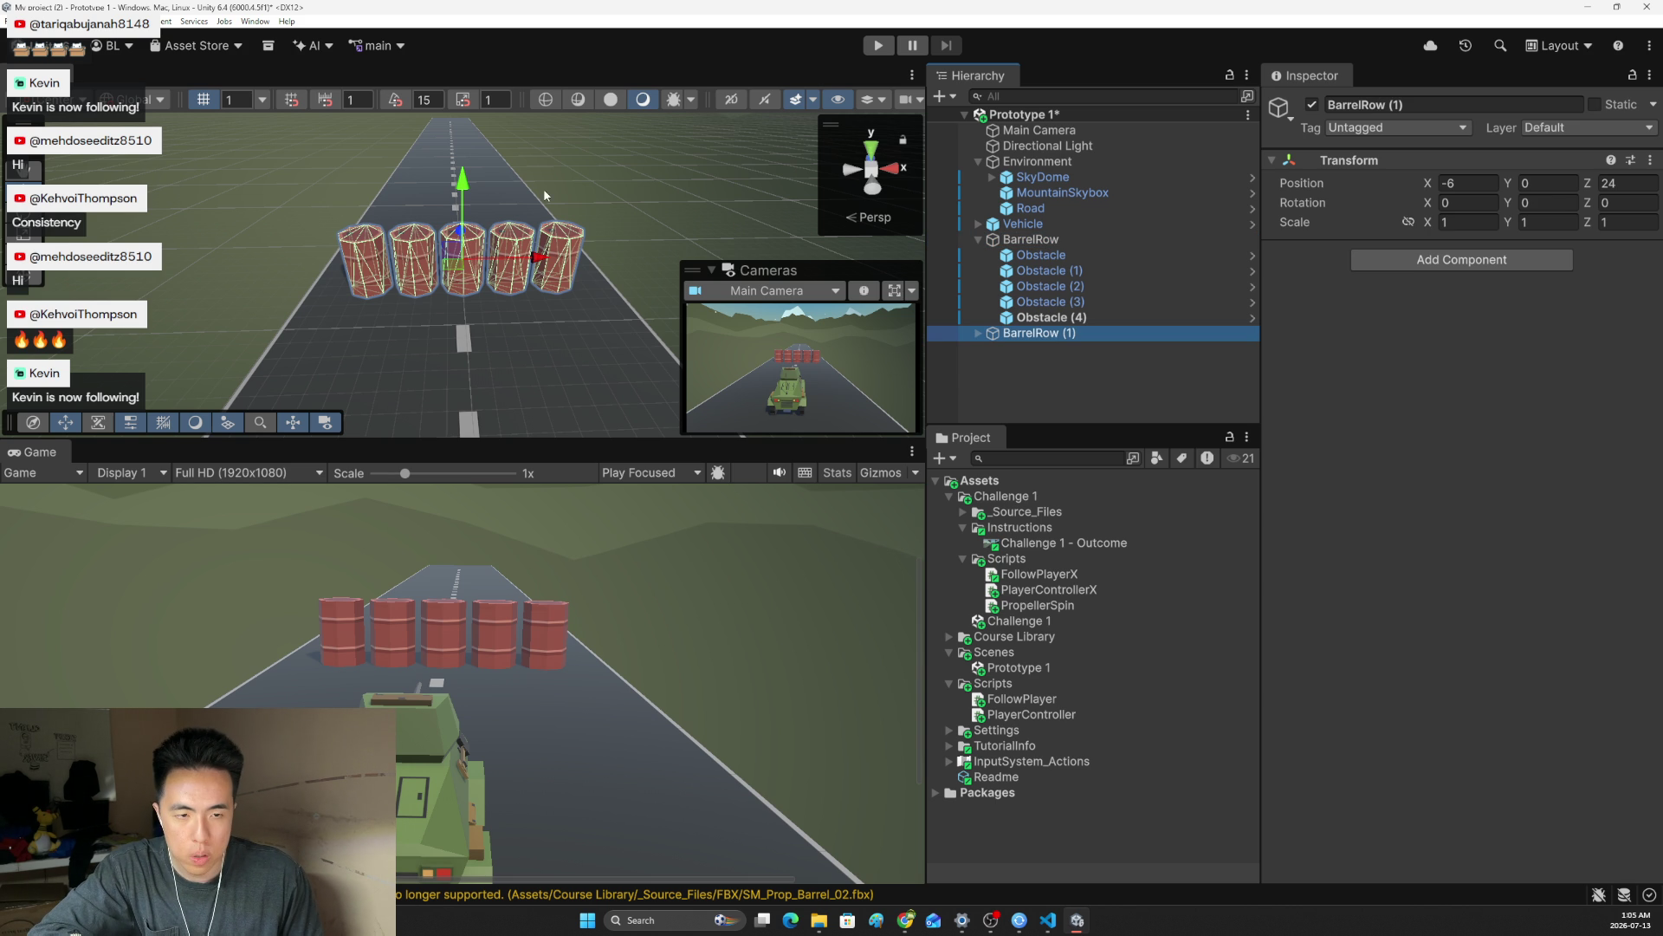
Raise the copied BarrelRow and vertex-snap it on top of the first row
mouse_move(468, 194)
mouse_down()
mouse_move(469, 114)
mouse_move(377, 212)
mouse_move(456, 221)
mouse_move(450, 266)
mouse_move(458, 228)
mouse_up()
click(365, 214)
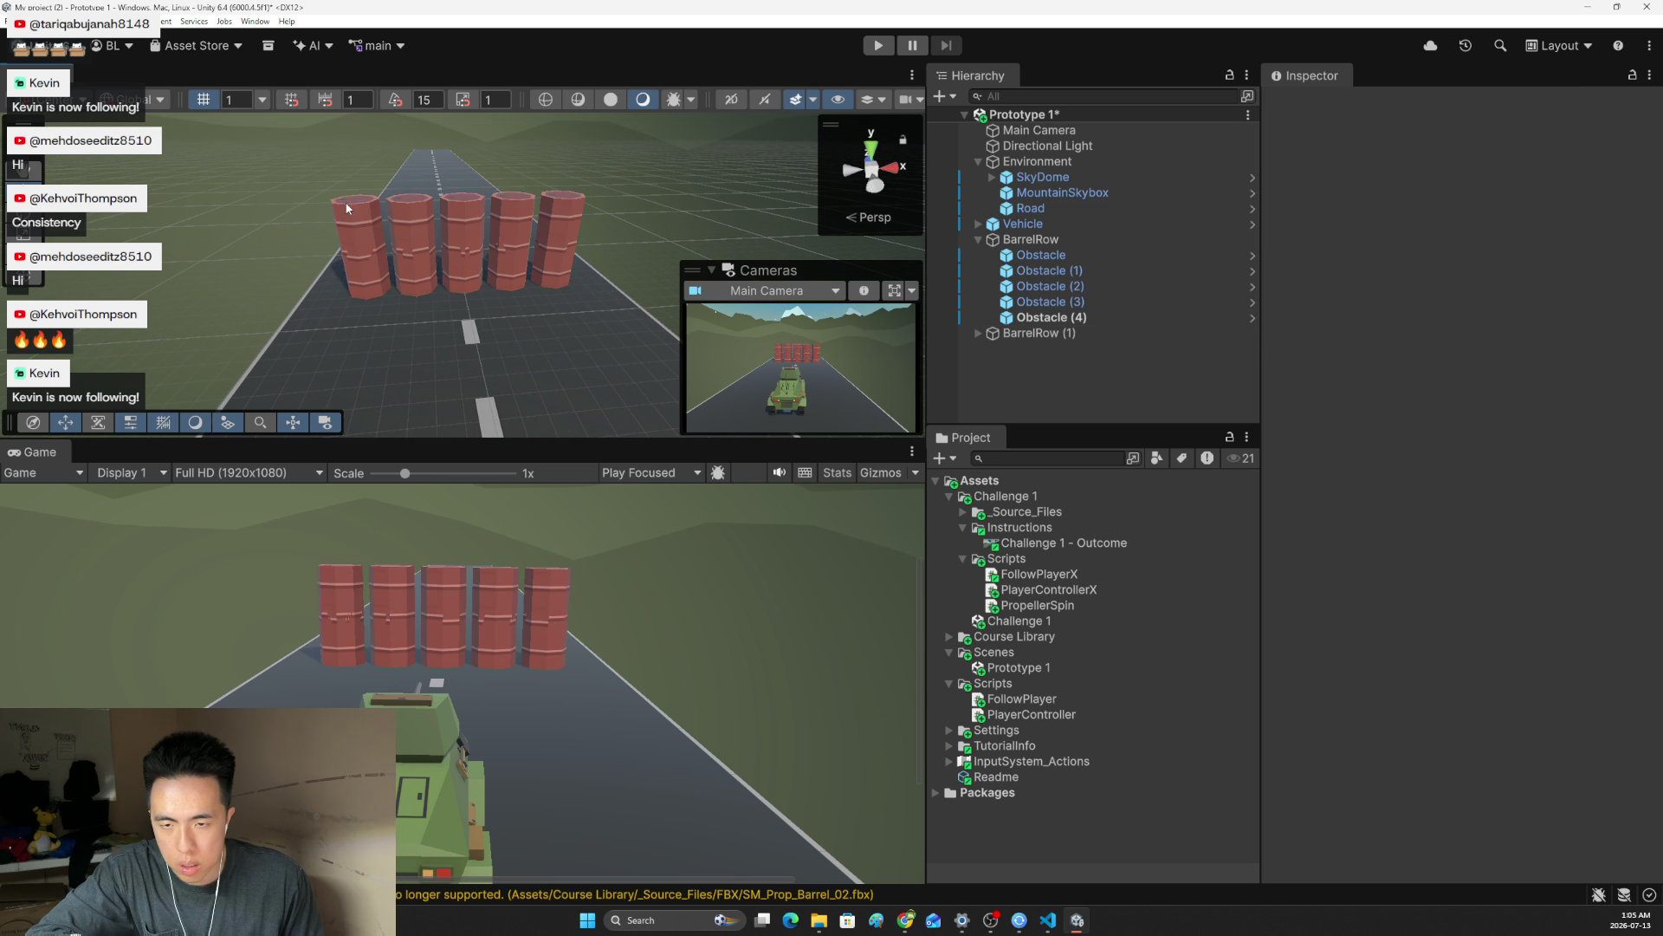
click(563, 255)
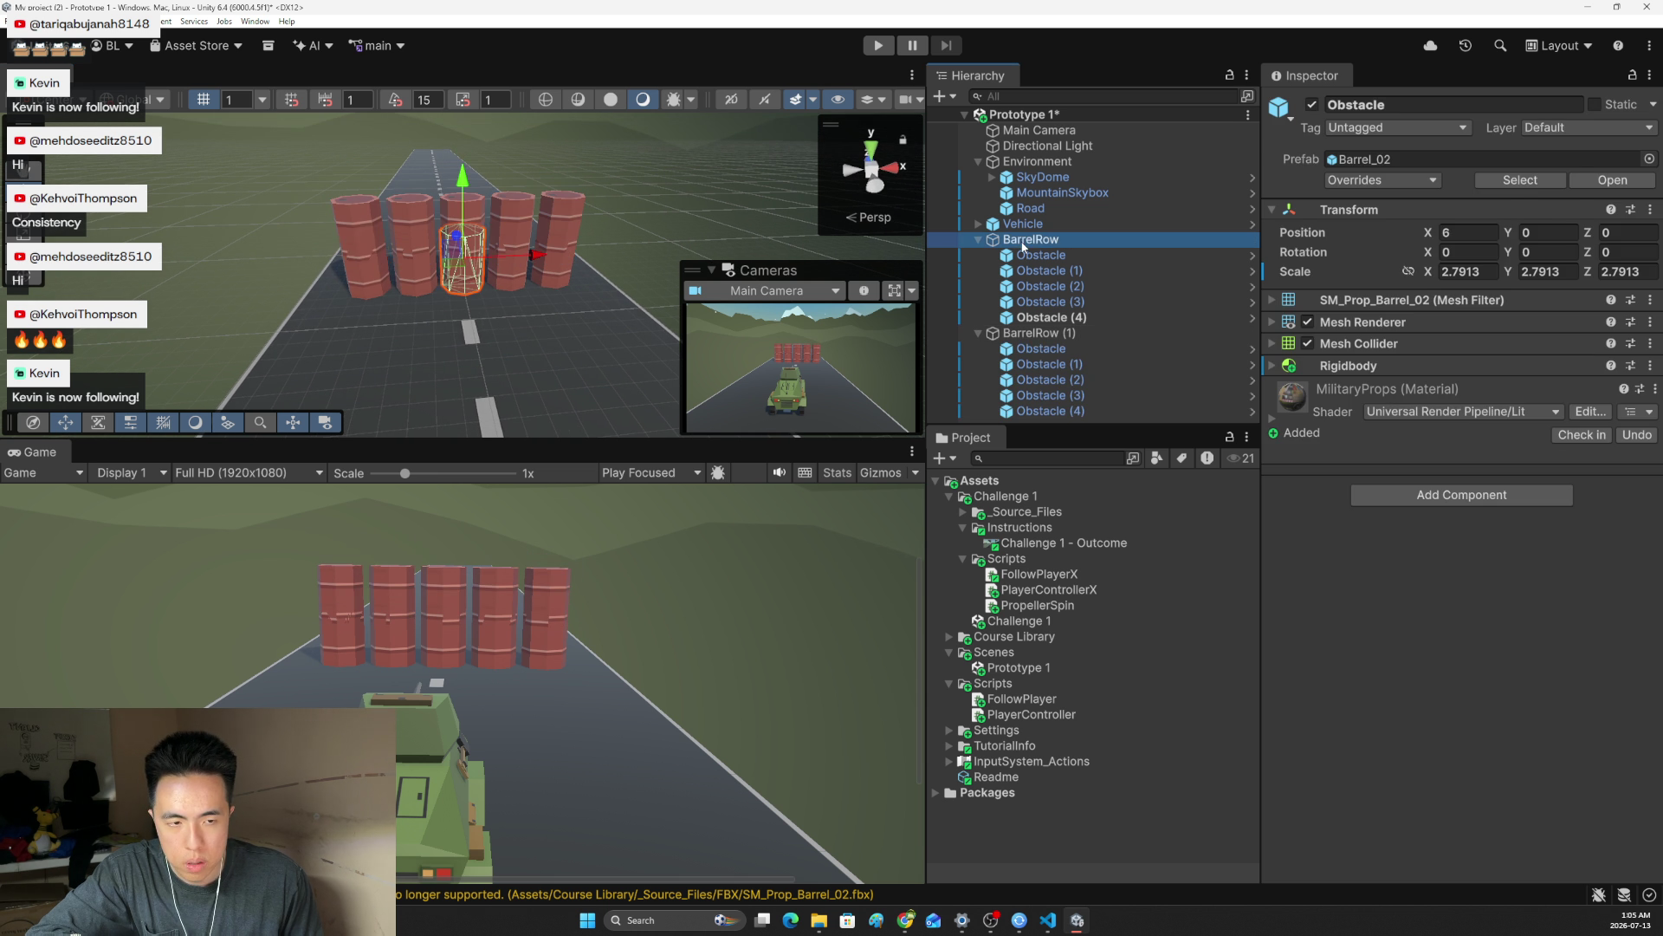
click(1031, 333)
drag(444, 249, 462, 182)
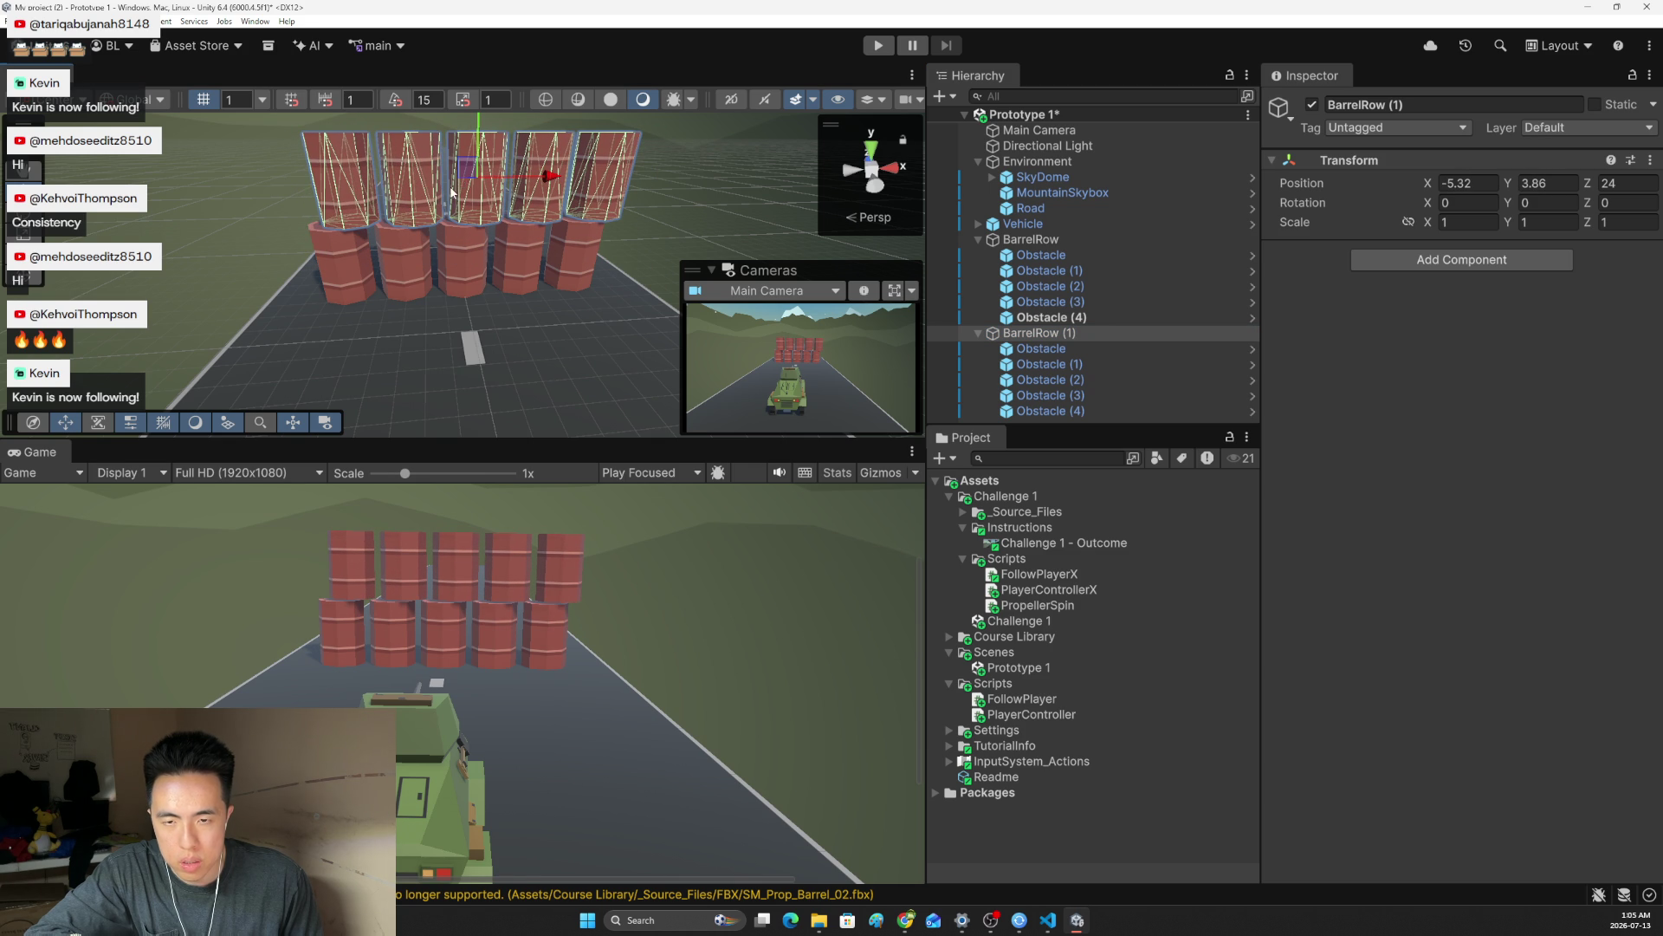
key(v)
mouse_move(317, 223)
mouse_down()
mouse_move(407, 268)
mouse_move(352, 291)
mouse_move(472, 204)
mouse_up()
Duplicate a barrel row again and snap the third row onto the top of the stack
click(250, 262)
click(1018, 240)
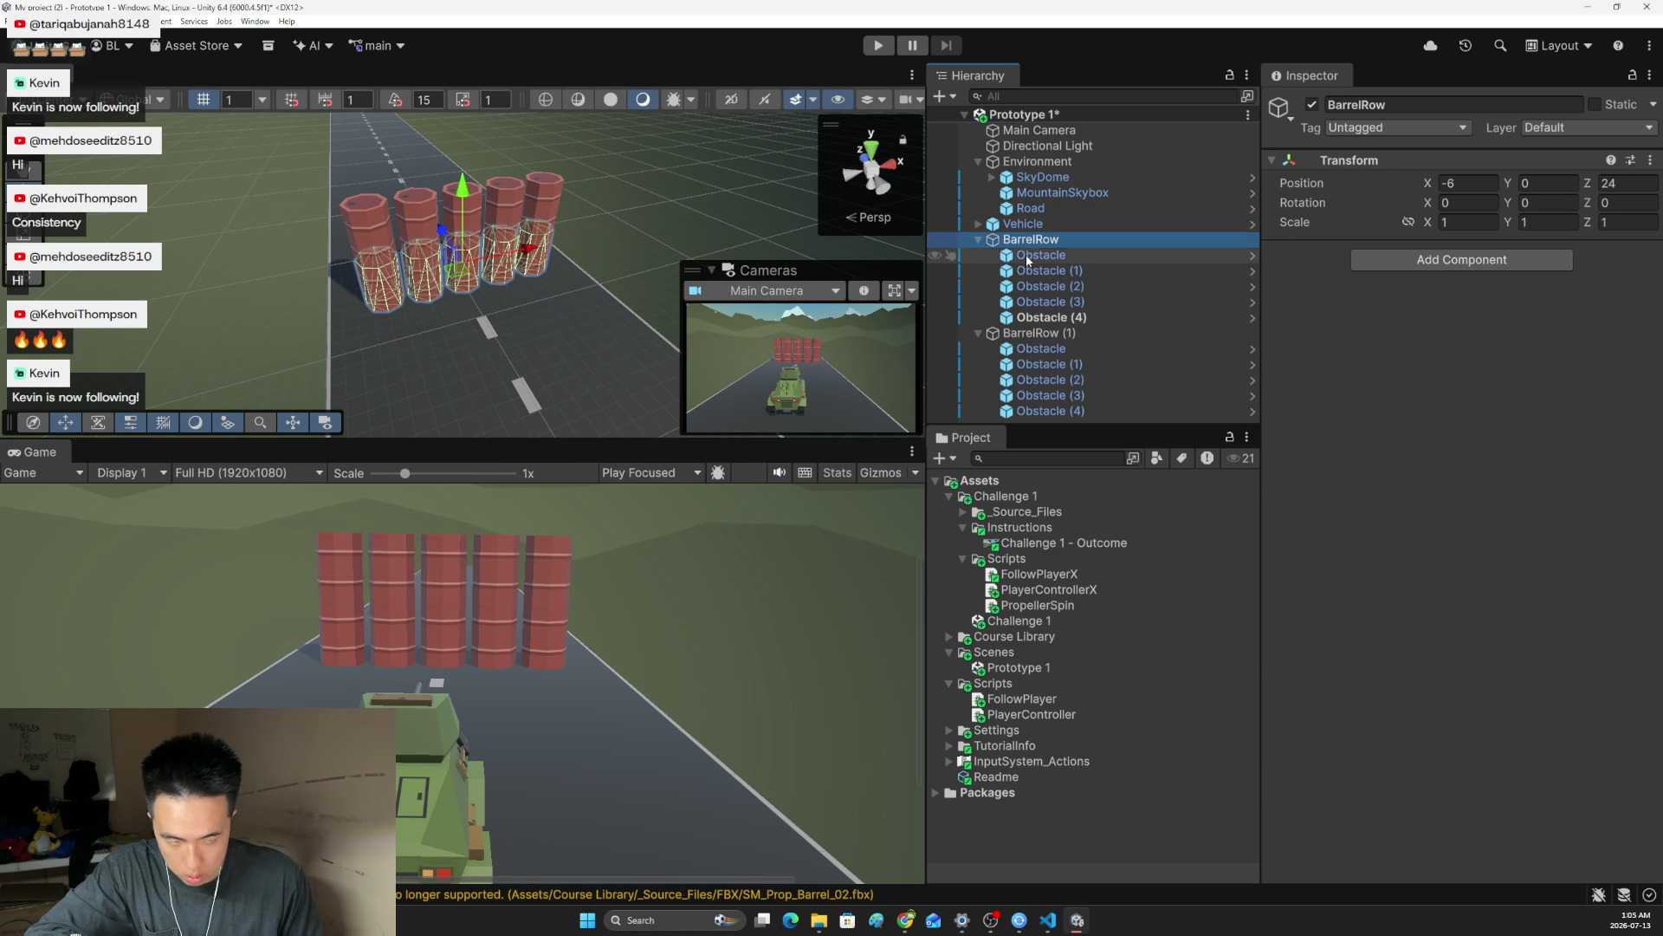
key(ctrl+d)
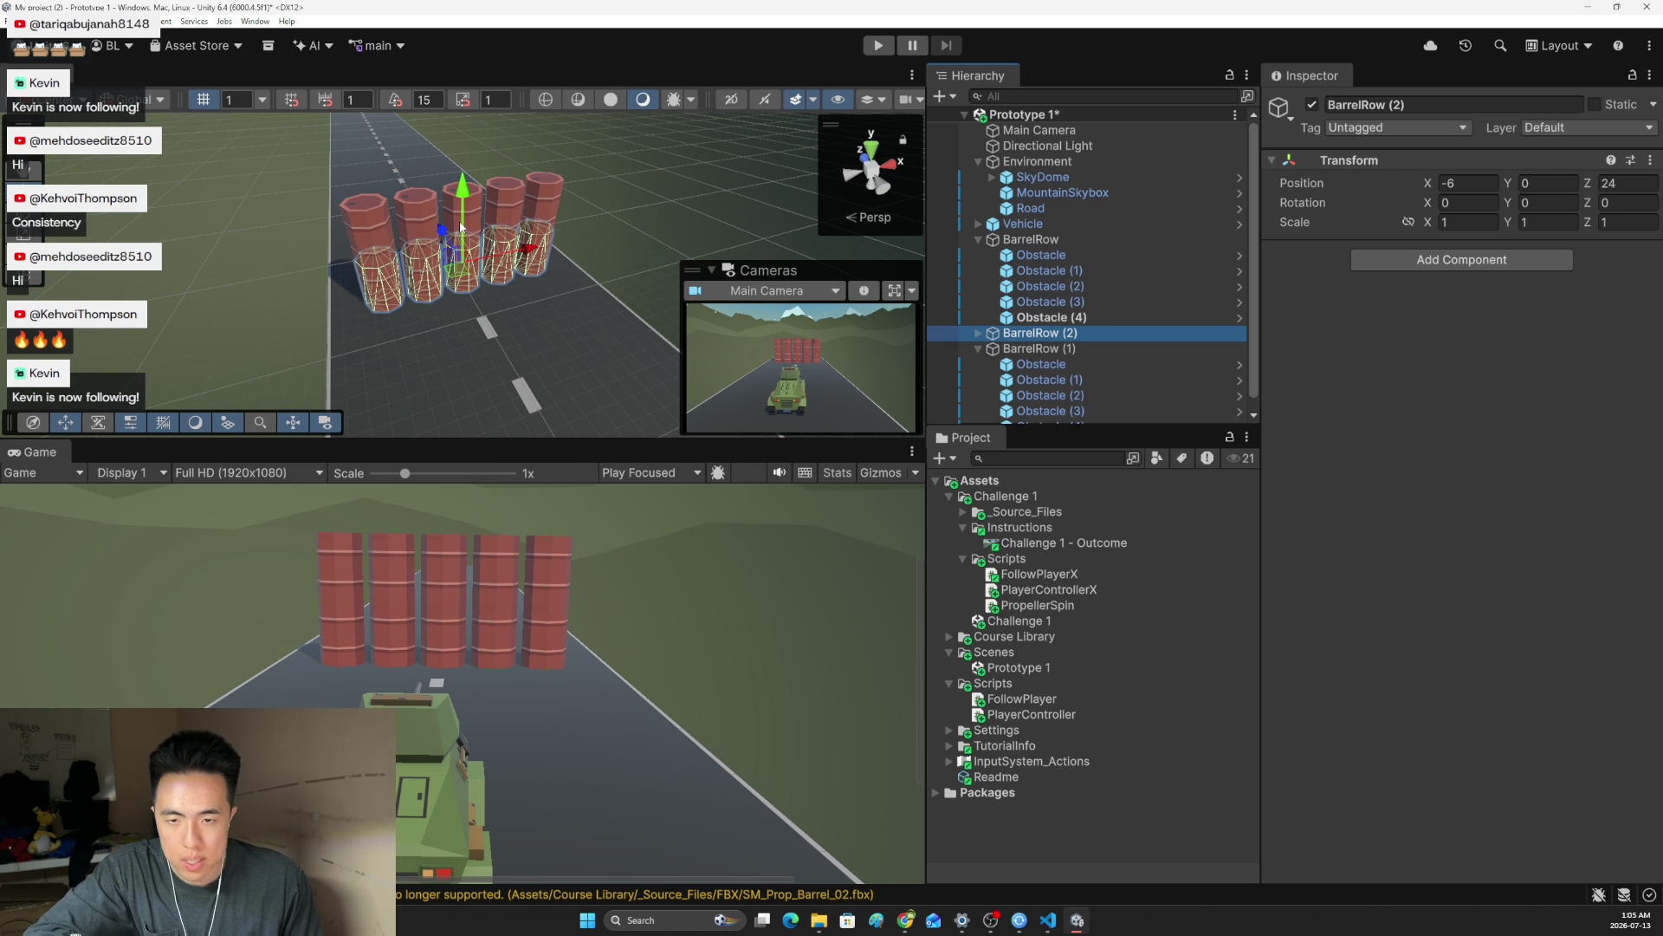
drag(464, 194, 518, 50)
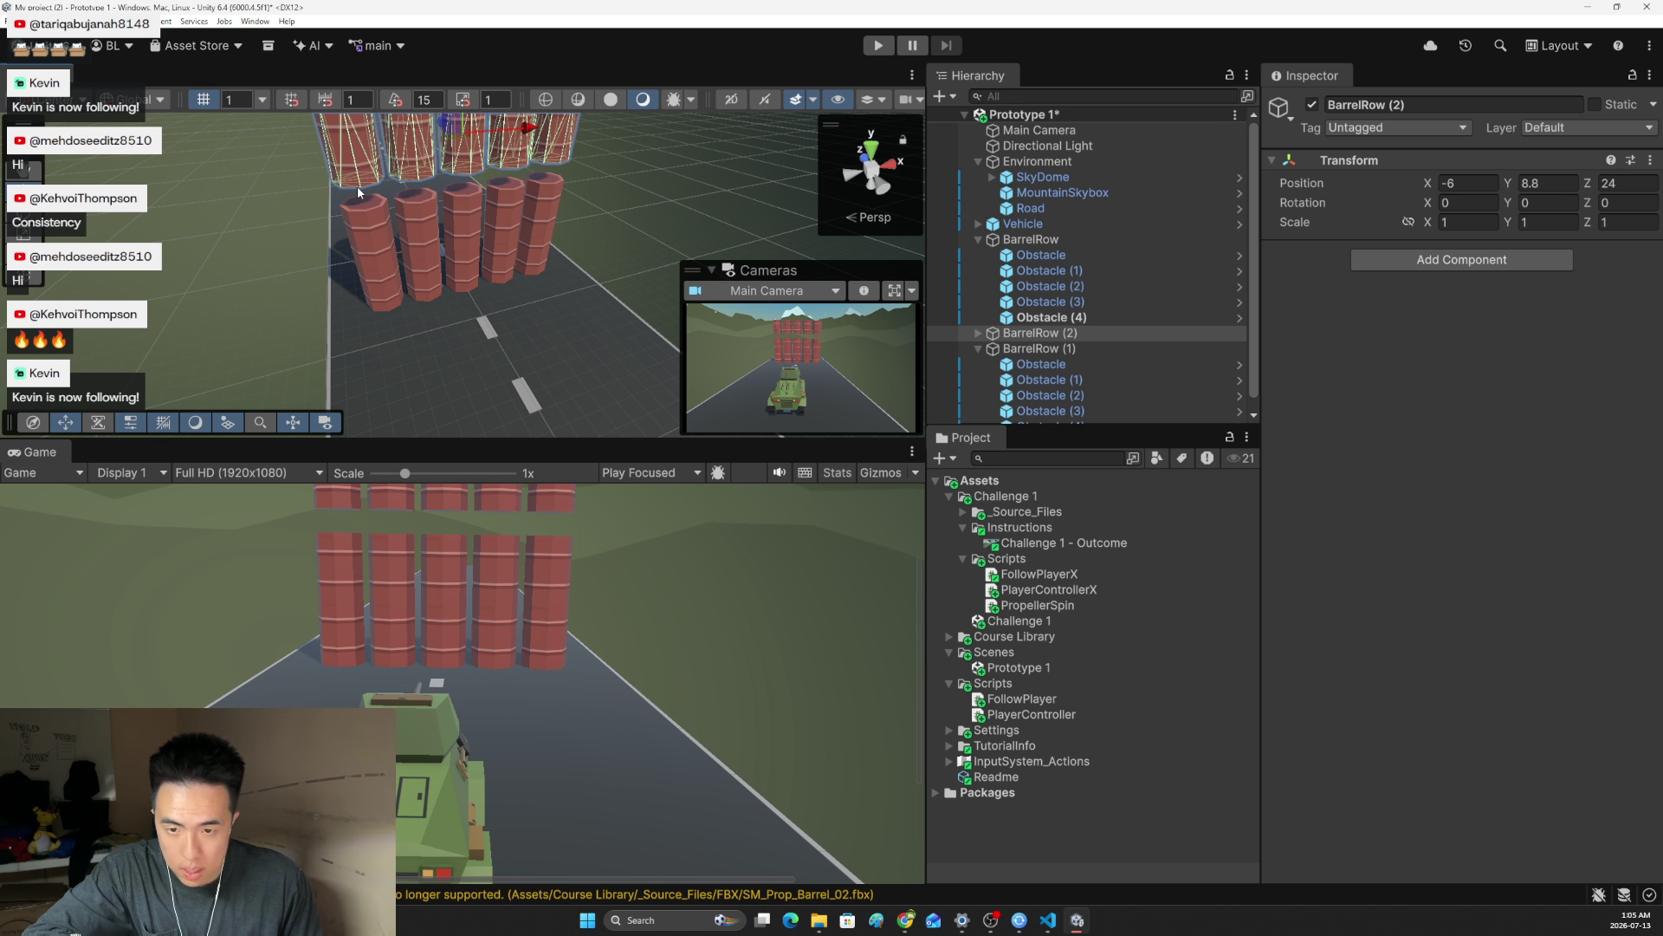
drag(357, 185, 352, 212)
Check a bottom barrel's Rigidbody settings, then run the scene in play mode
click(461, 304)
drag(461, 304, 520, 268)
click(1045, 272)
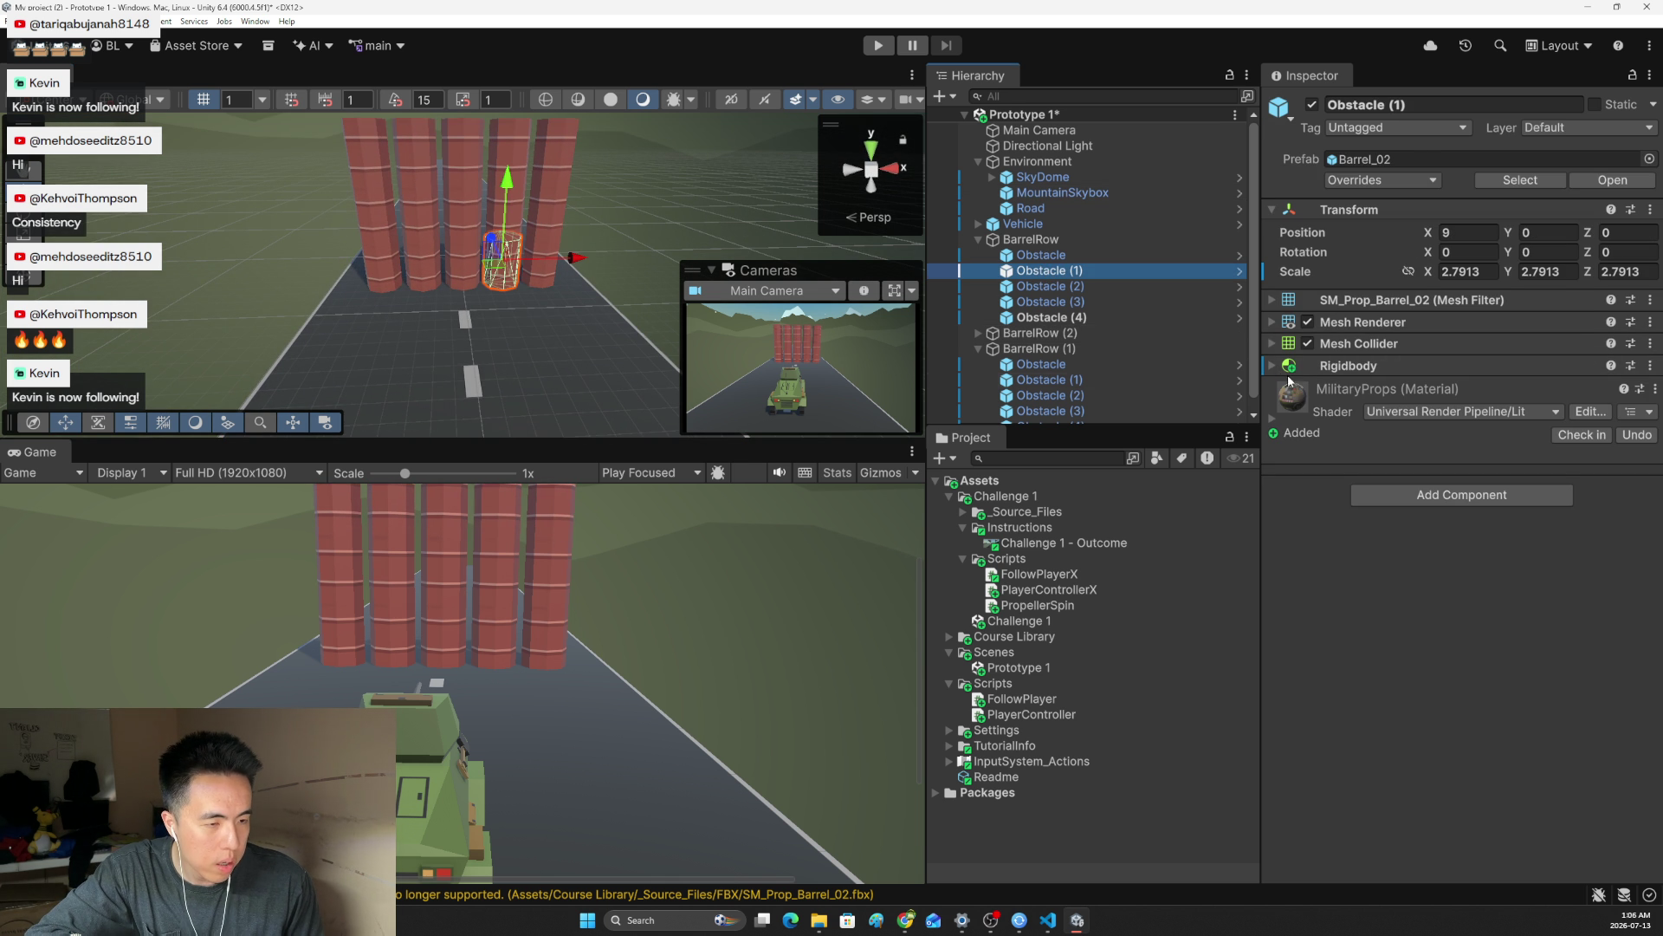
click(1274, 370)
click(1274, 368)
click(1273, 368)
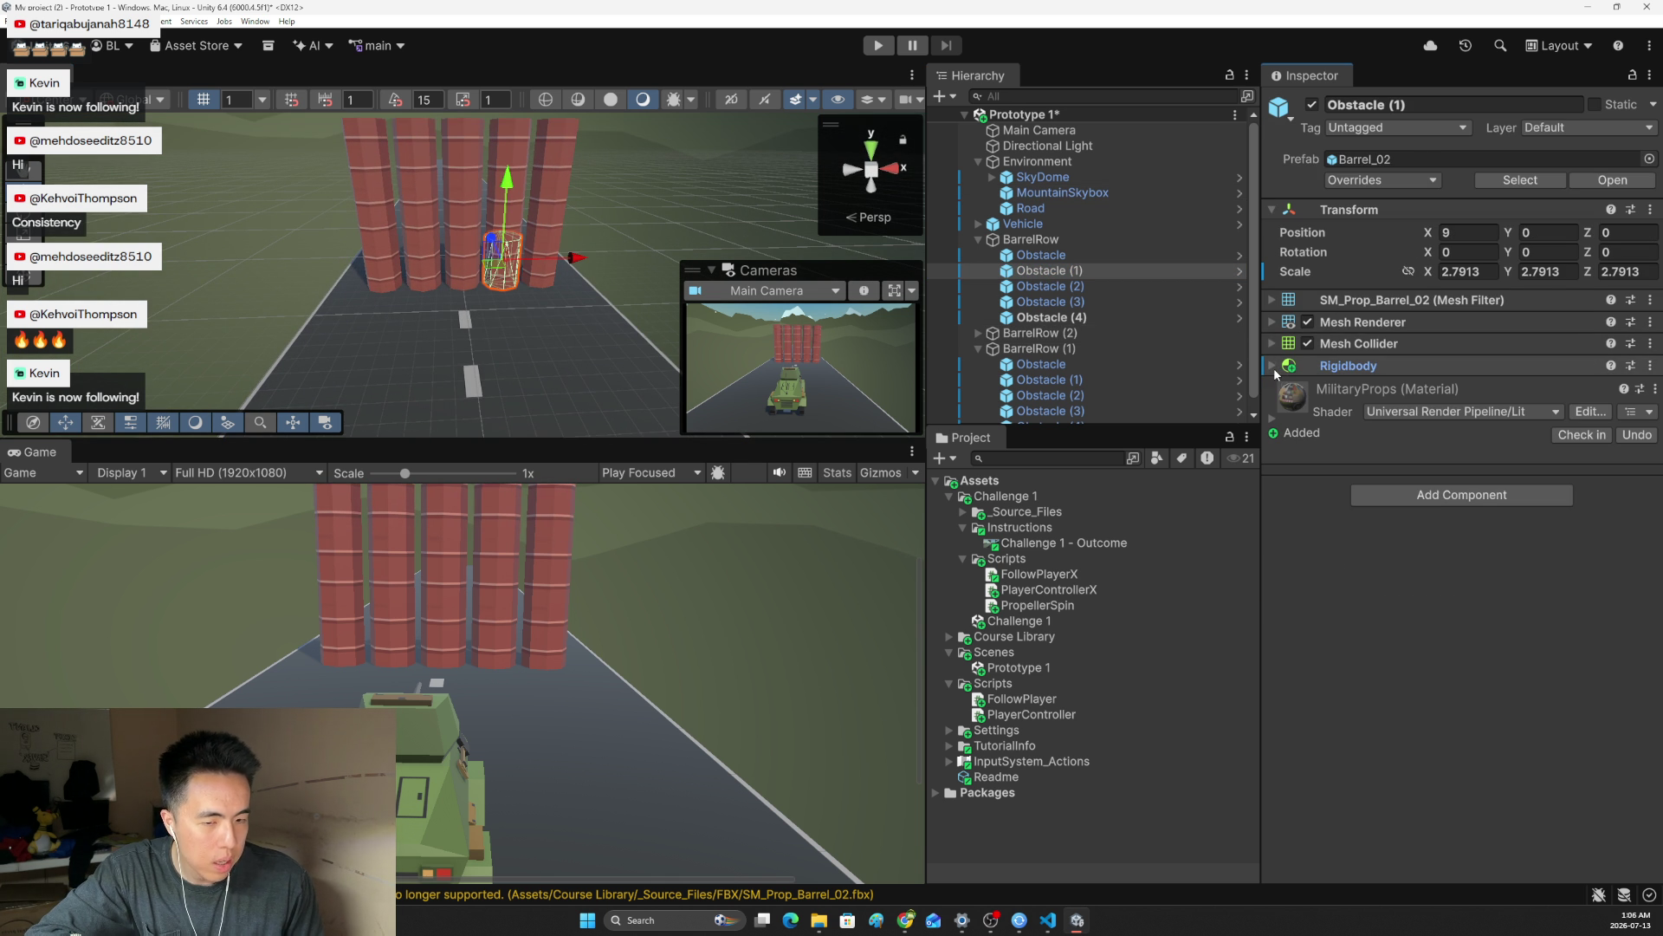
key(alt+Tab)
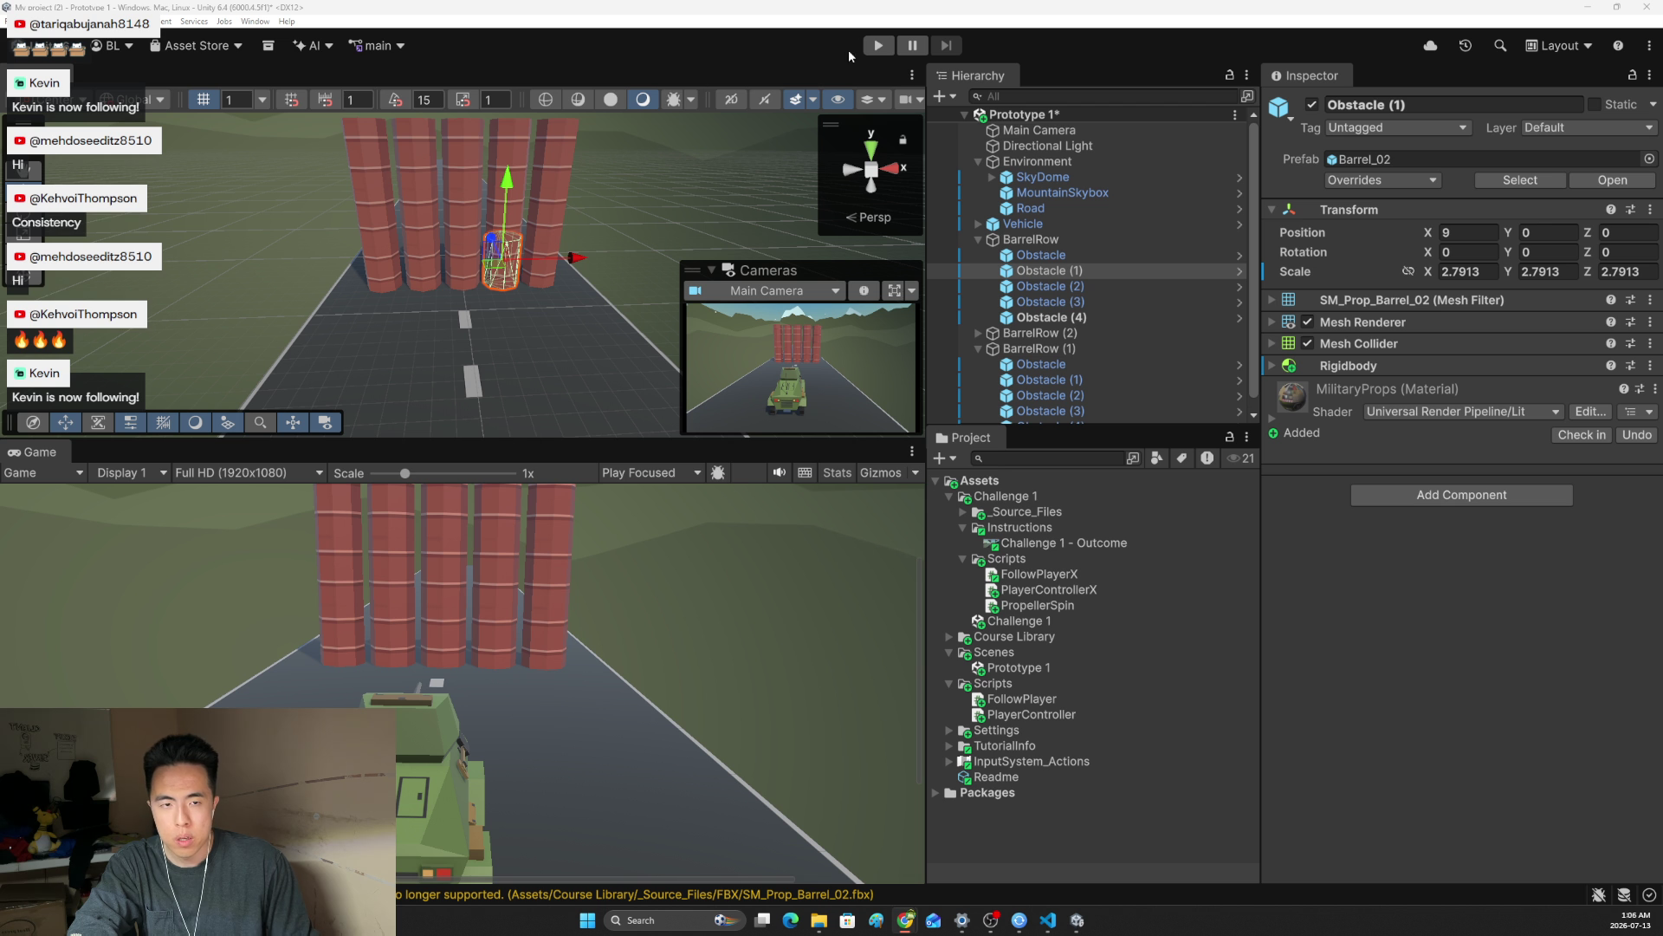
click(879, 45)
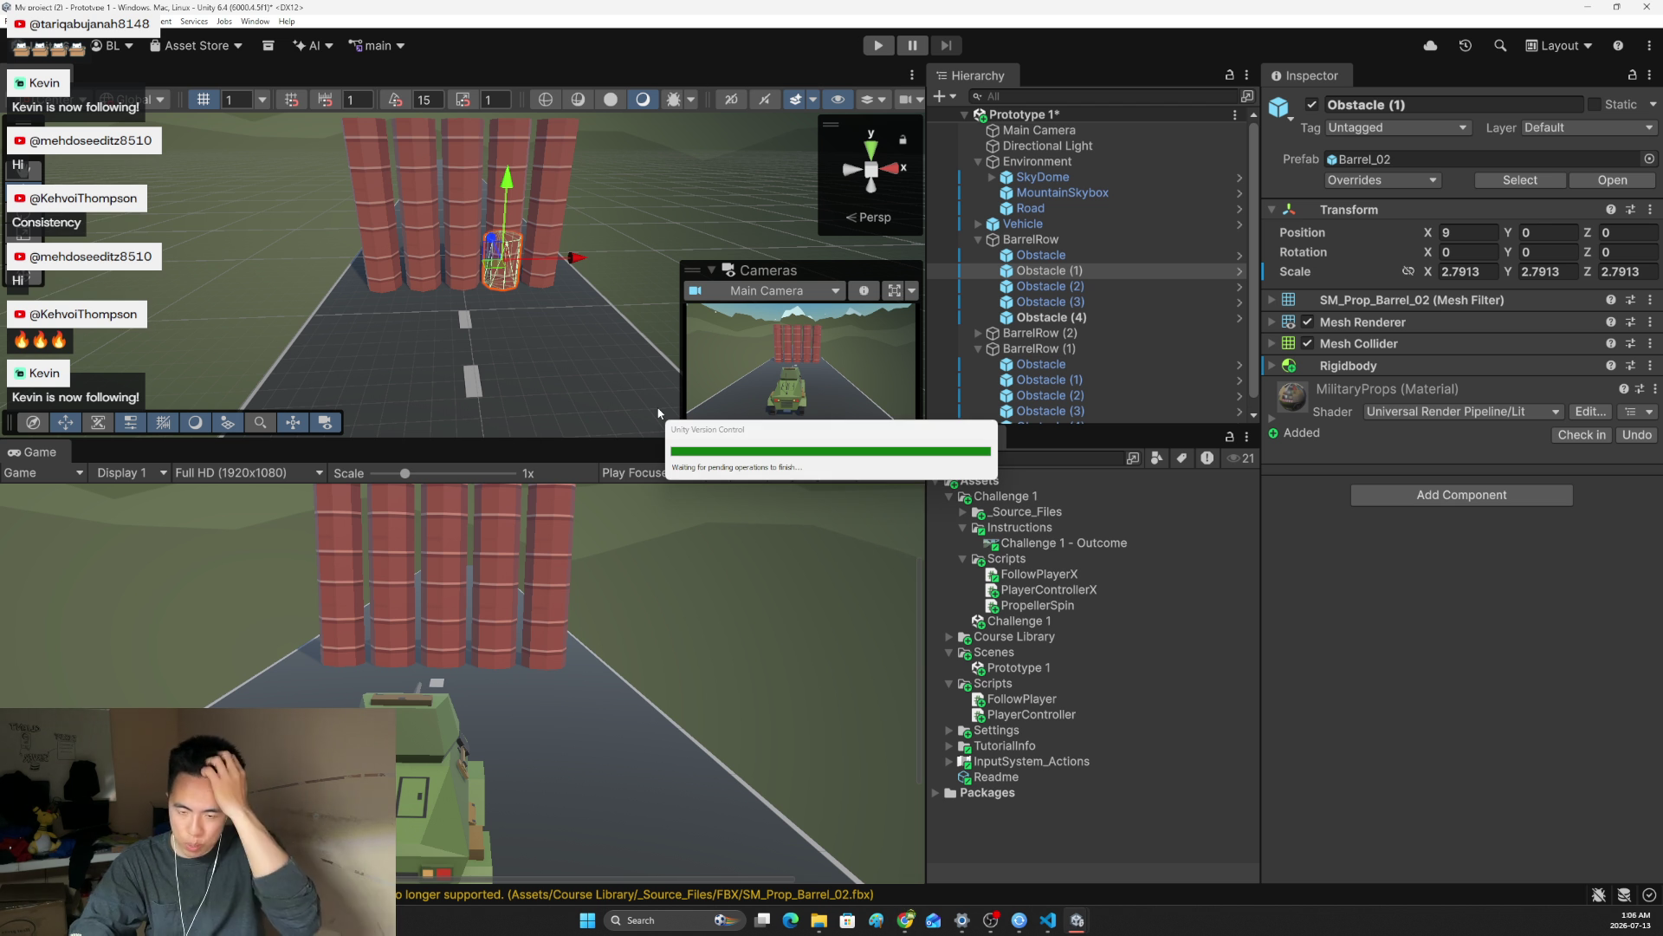